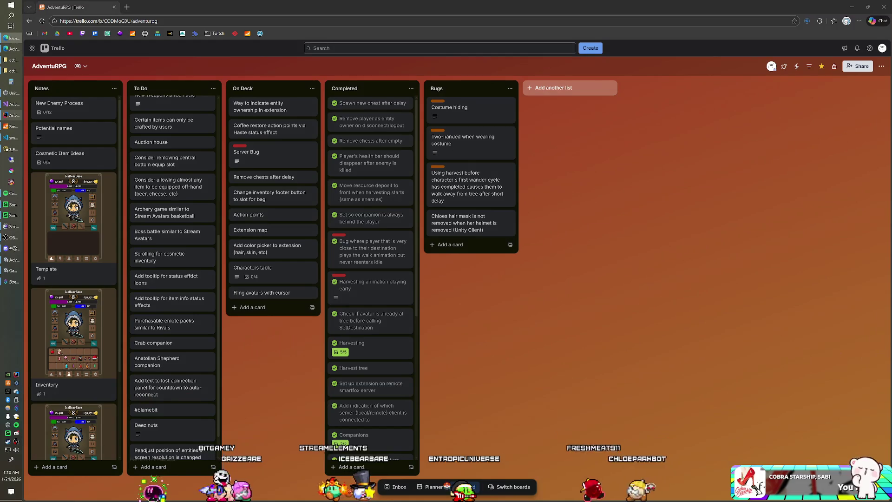
# - Move the 'Possibly use tombstone…' card to the top of the On Deck list
pyautogui.scroll(-1, 175, 238)
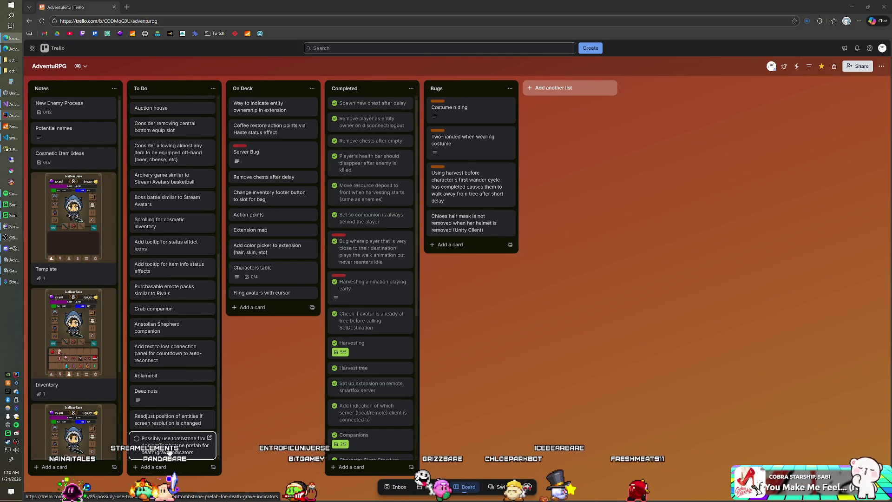
pyautogui.moveTo(169, 452)
pyautogui.mouseDown()
pyautogui.moveTo(191, 339)
pyautogui.moveTo(200, 145)
pyautogui.moveTo(260, 112)
pyautogui.mouseUp()
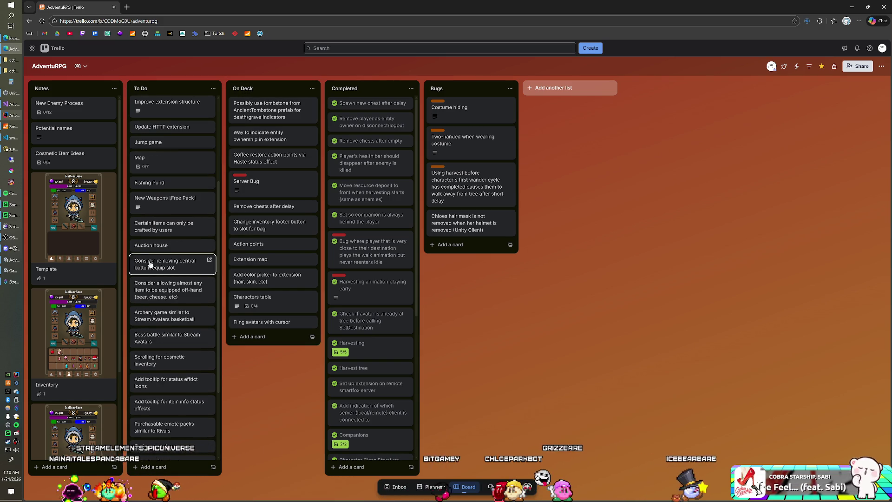
pyautogui.scroll(-1, 164, 433)
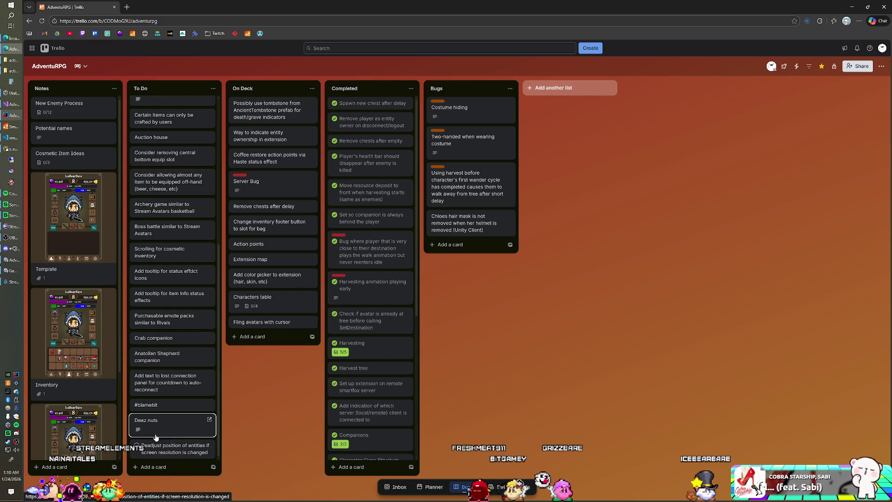
# - Review the Deez nuts card, then bring up quick actions for the Readjust position card
pyautogui.click(187, 425)
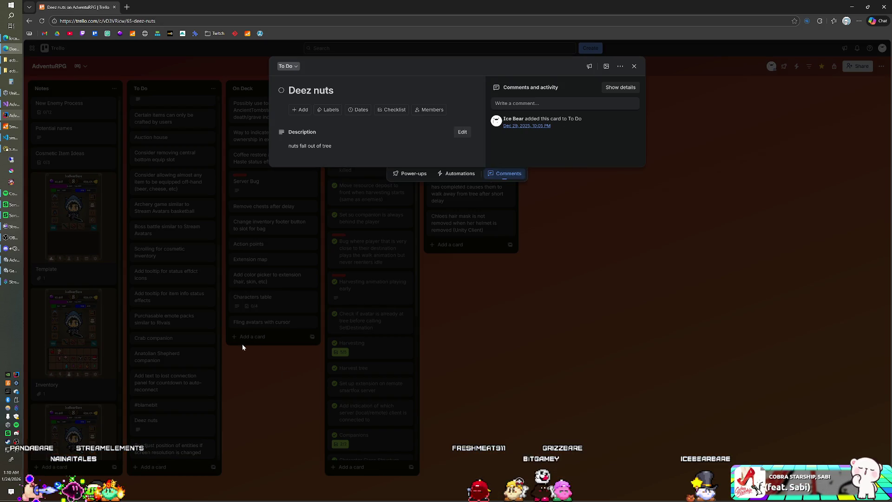
pyautogui.click(273, 365)
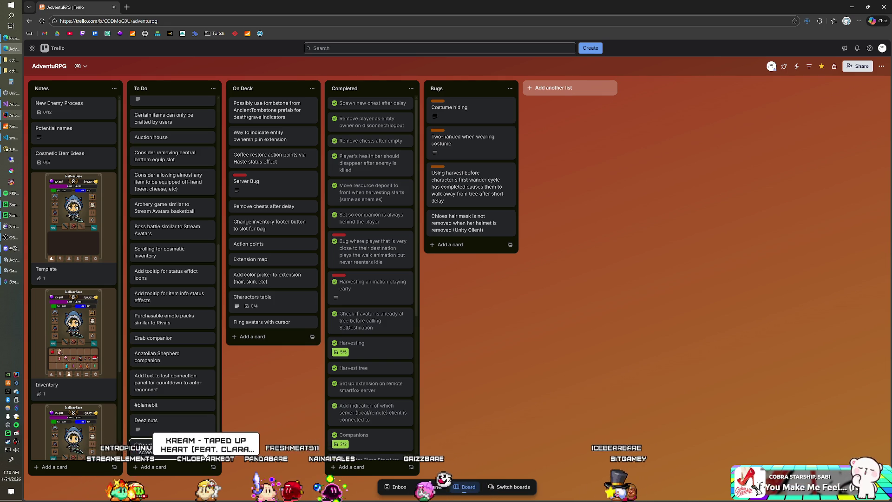
pyautogui.rightClick(206, 453)
# - Archive the Readjust position of entities card and reopen it from the board's Archived items
pyautogui.click(237, 492)
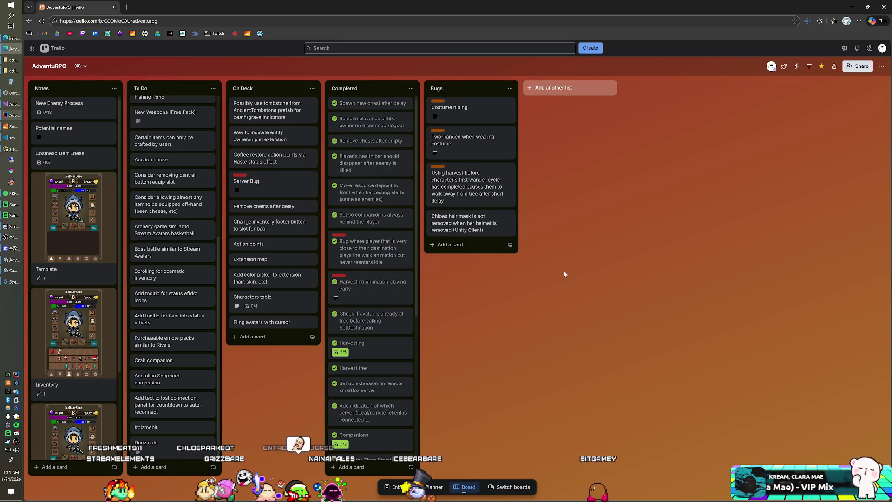
pyautogui.click(881, 66)
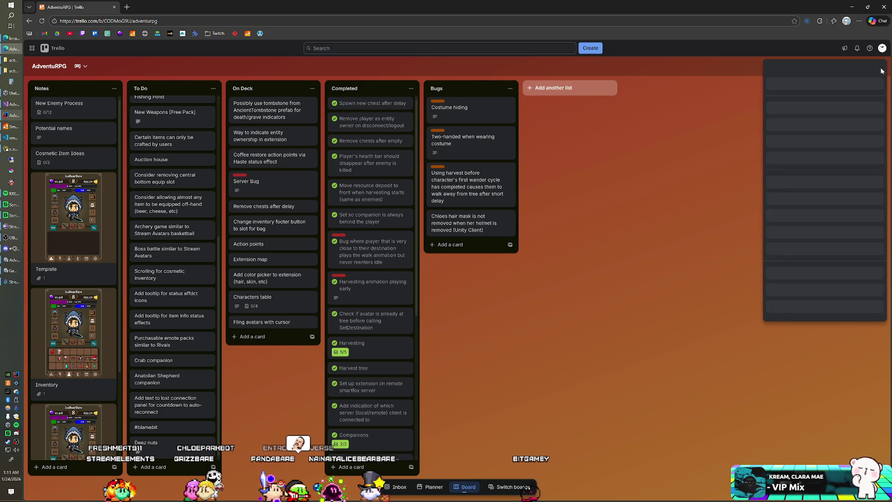
pyautogui.click(795, 334)
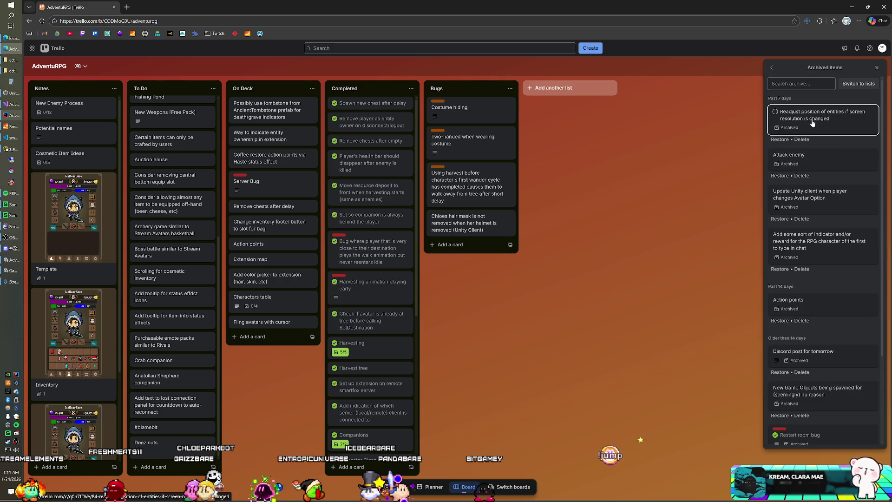
pyautogui.click(812, 122)
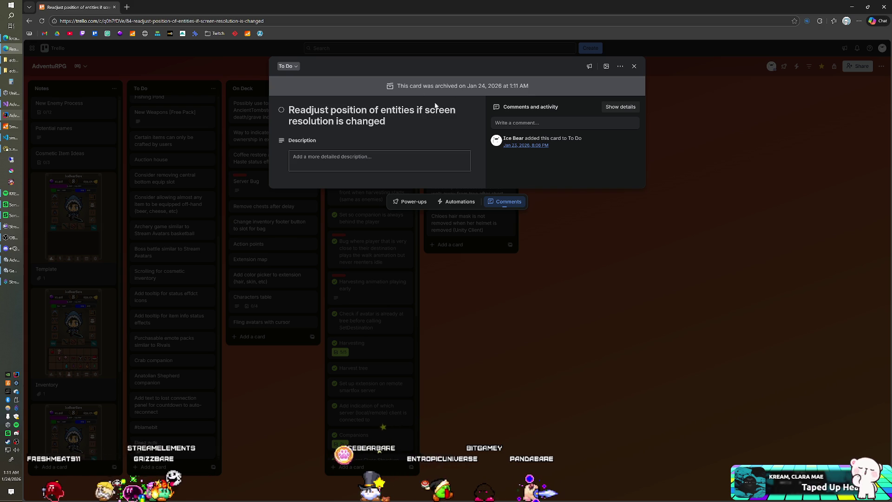
# - Restore the Readjust position card to the board and place it atop On Deck
pyautogui.click(621, 67)
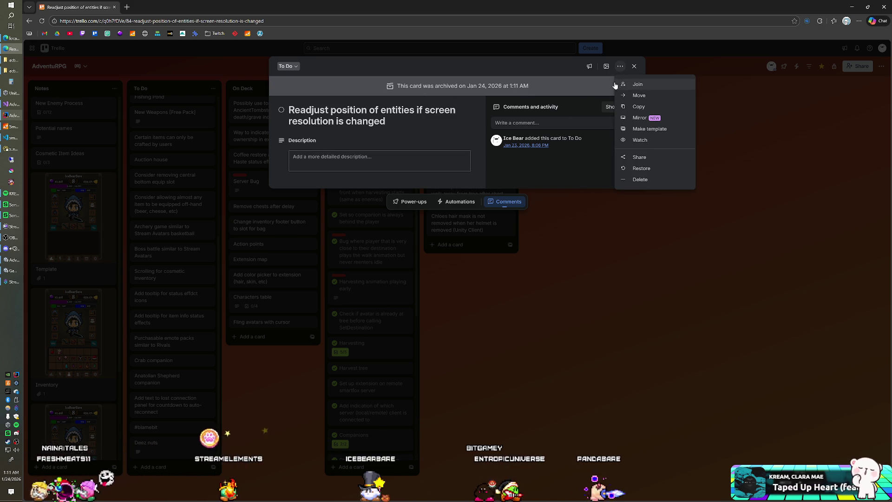
pyautogui.click(630, 173)
pyautogui.click(494, 311)
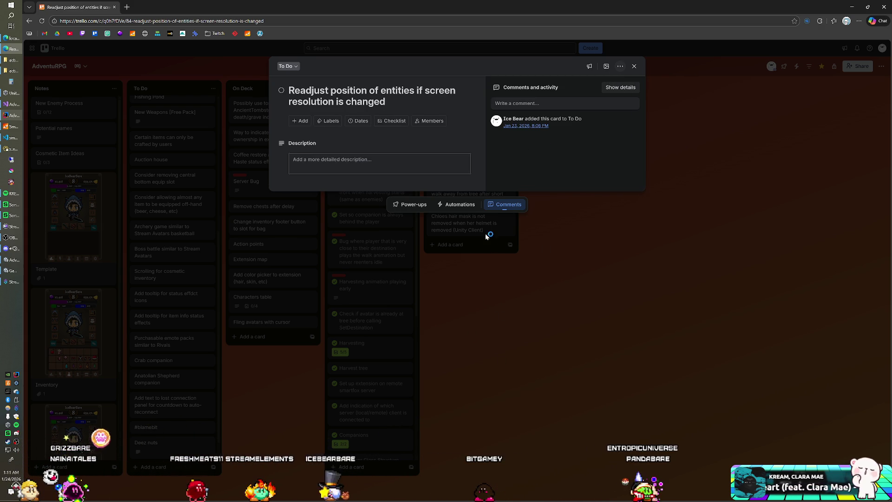
pyautogui.click(634, 66)
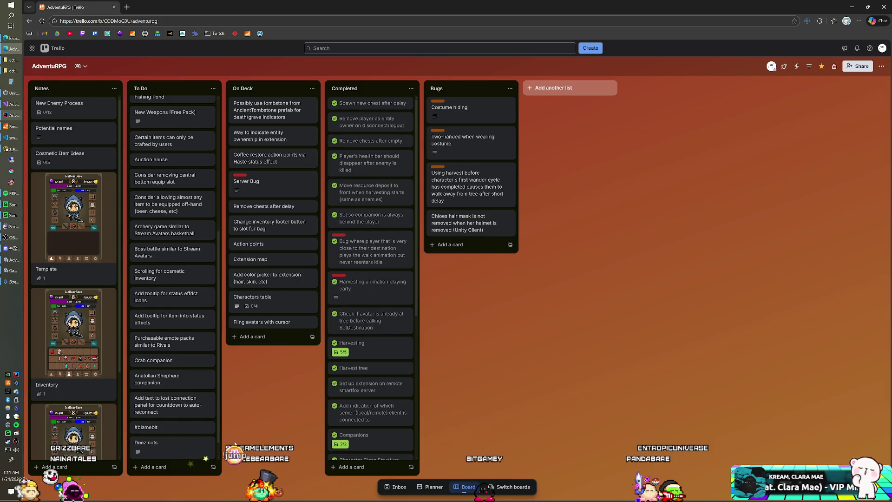
pyautogui.moveTo(157, 450)
pyautogui.mouseDown()
pyautogui.moveTo(223, 344)
pyautogui.moveTo(249, 118)
pyautogui.moveTo(257, 122)
pyautogui.mouseUp()
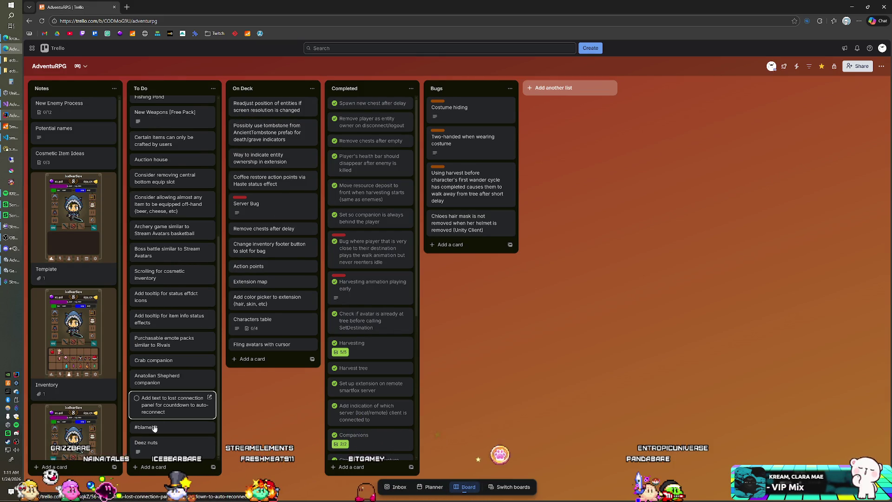
# - Move the #blamebit card to the To-Do list on the Twitch board
pyautogui.rightClick(191, 431)
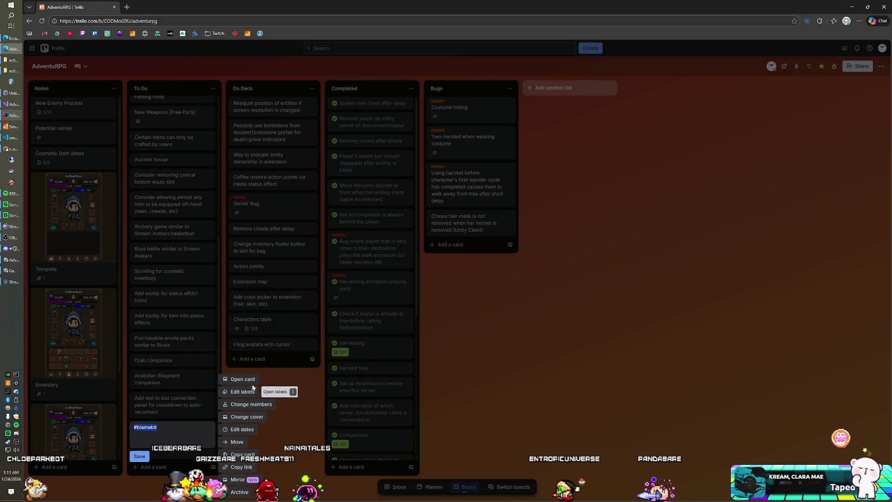
pyautogui.click(237, 441)
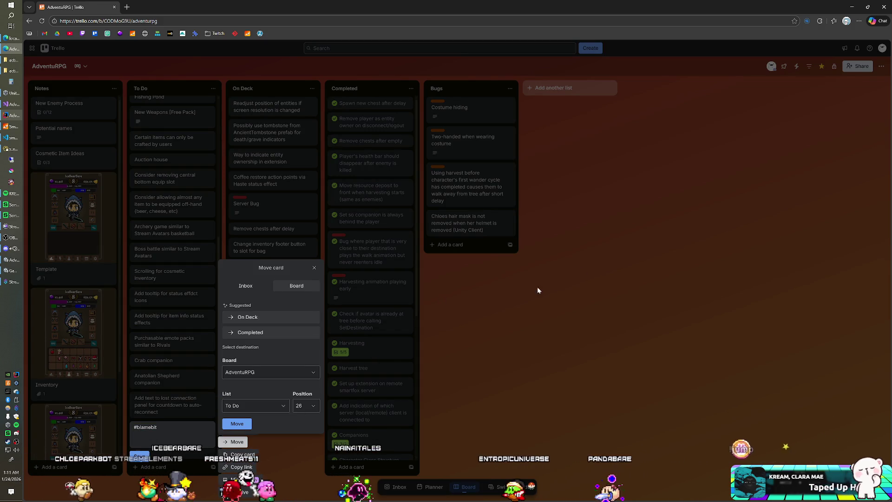
pyautogui.click(313, 372)
pyautogui.scroll(-2, 260, 445)
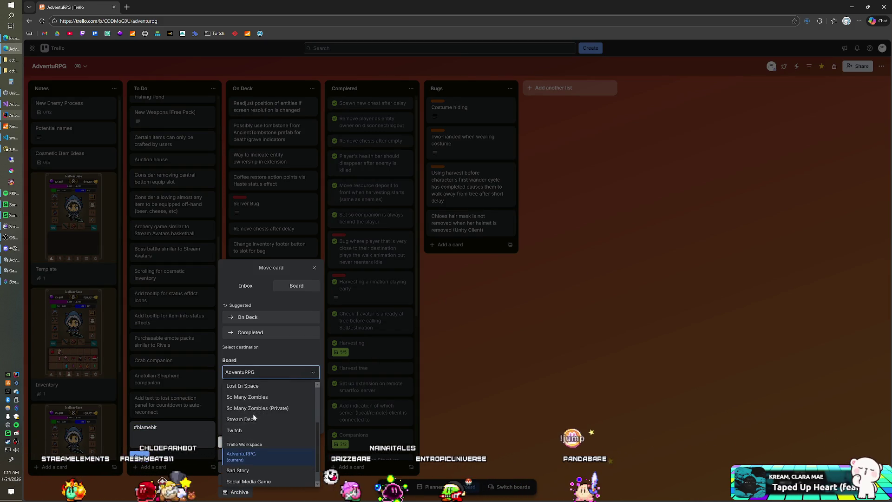
pyautogui.click(253, 430)
pyautogui.click(246, 407)
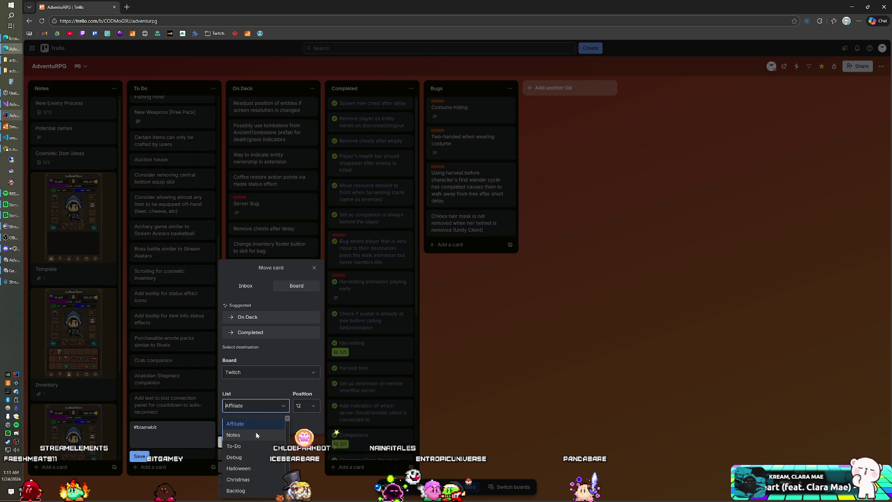
pyautogui.scroll(-1, 255, 433)
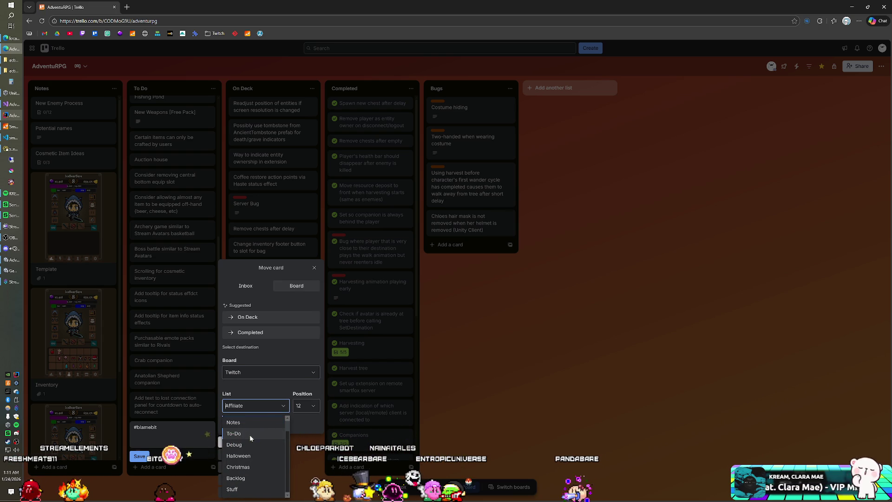
pyautogui.click(250, 434)
pyautogui.click(237, 424)
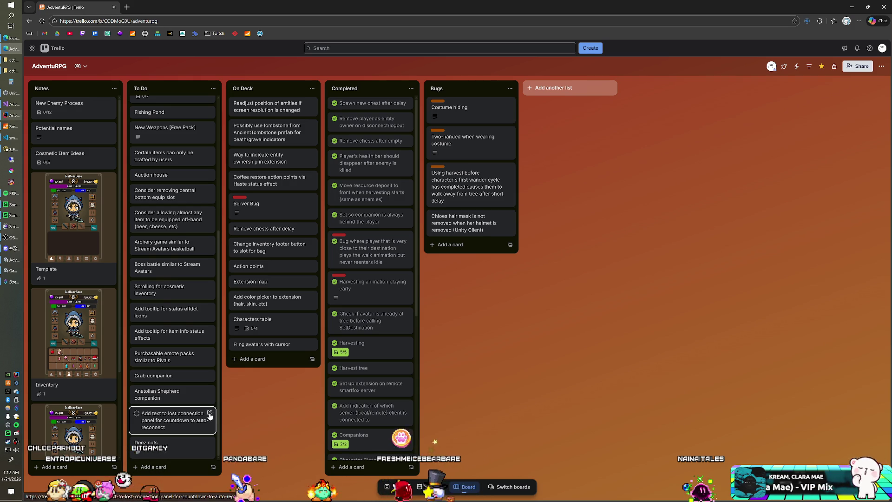
# - Archive the lost-connection countdown card
pyautogui.rightClick(201, 419)
pyautogui.click(238, 479)
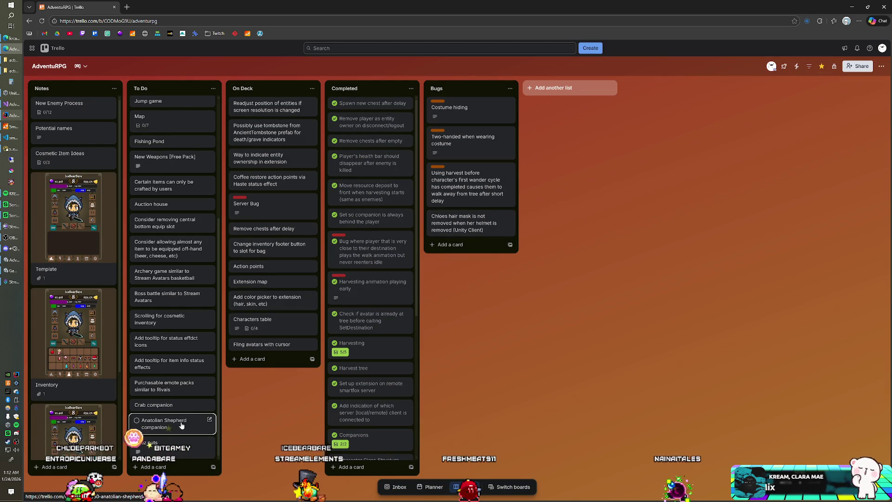
pyautogui.scroll(1, 175, 409)
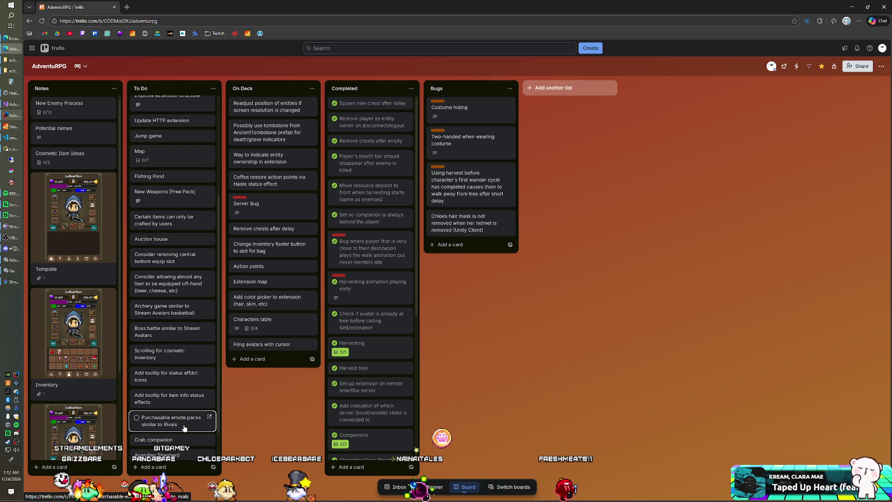
# - Create an Art list and move Crab companion and Anatolian Shepherd companion into it
pyautogui.click(559, 89)
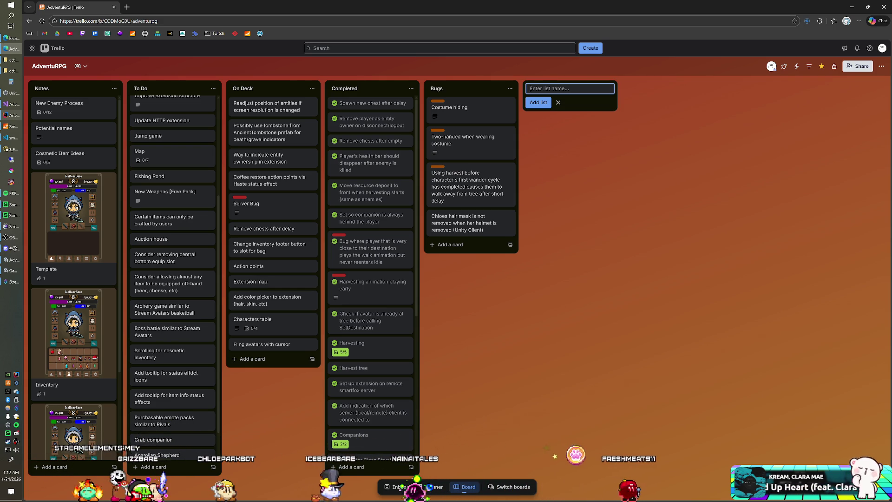
pyautogui.write('Art')
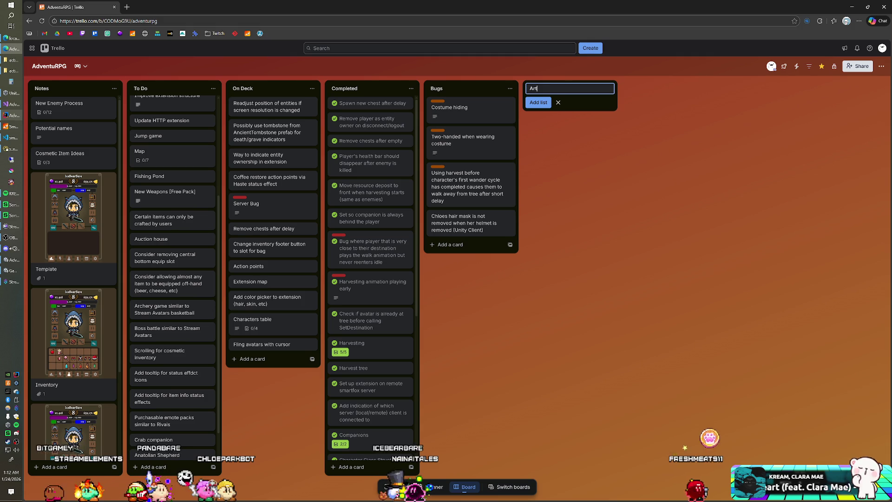
pyautogui.press('Return')
pyautogui.scroll(-1, 172, 404)
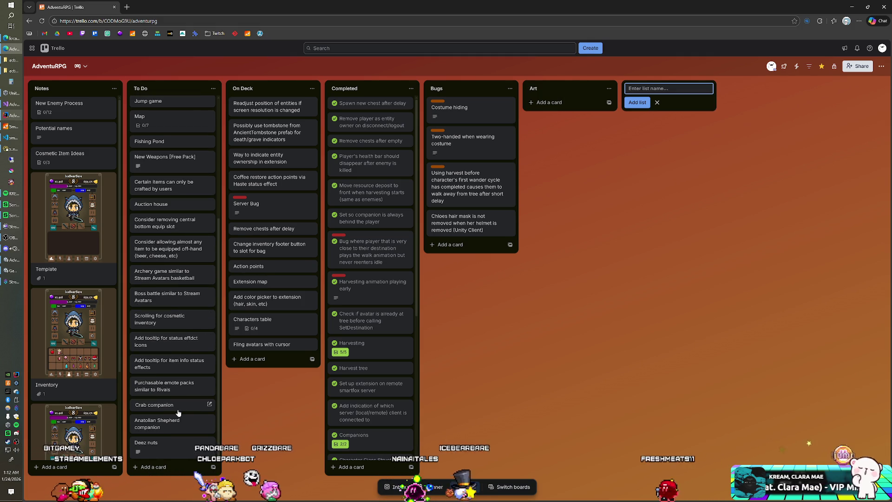
pyautogui.moveTo(399, 263); pyautogui.dragTo(563, 104)
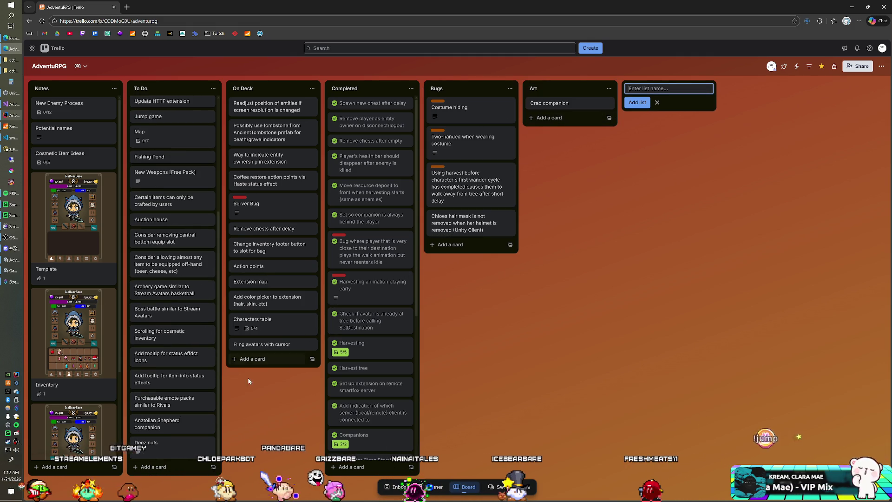
pyautogui.moveTo(180, 422)
pyautogui.mouseDown()
pyautogui.moveTo(501, 249)
pyautogui.moveTo(567, 119)
pyautogui.mouseUp()
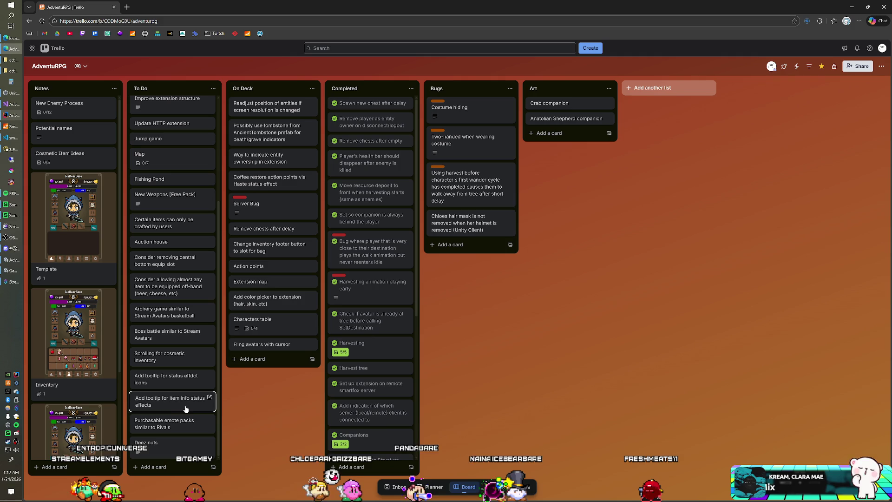
pyautogui.scroll(1, 180, 416)
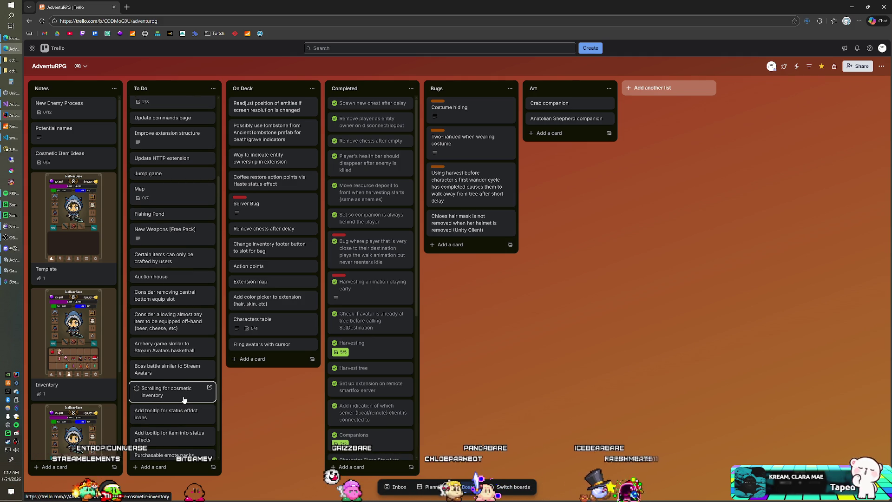
# - Check the New Weapons [Free Pack] card and move it to the top of On Deck
pyautogui.scroll(1, 178, 400)
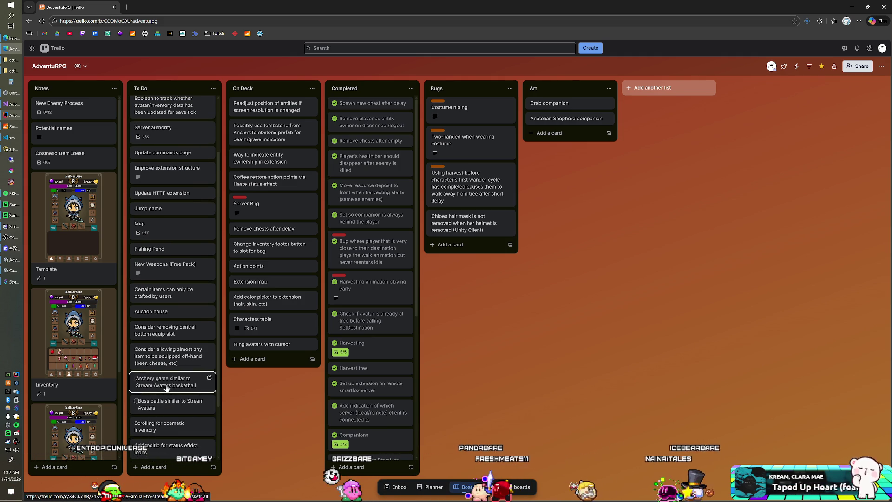
pyautogui.scroll(1, 167, 387)
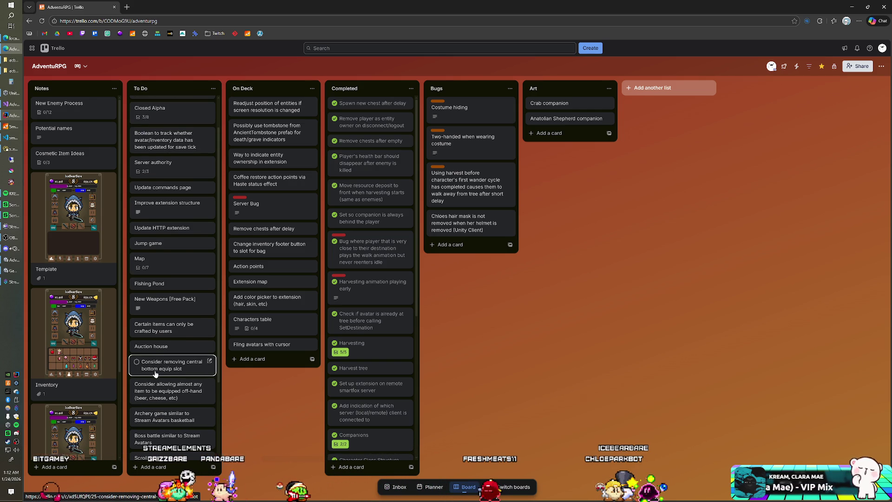
pyautogui.scroll(1, 166, 371)
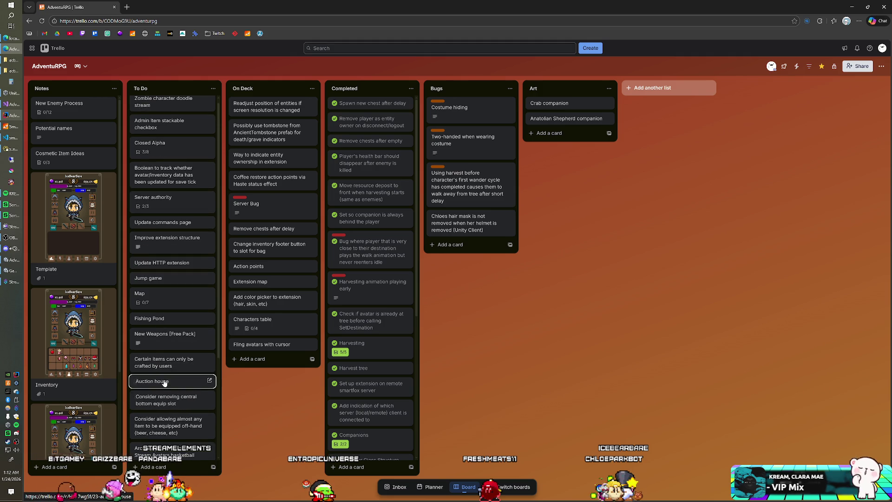
pyautogui.scroll(1, 172, 363)
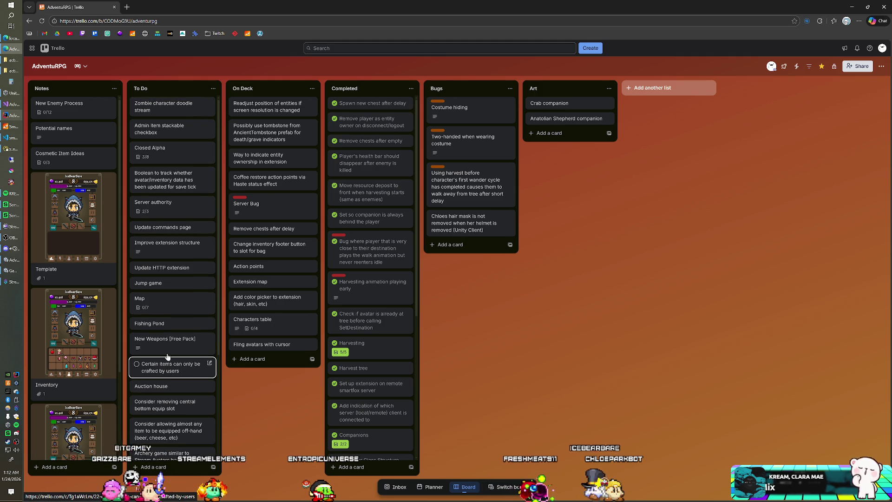
pyautogui.click(171, 349)
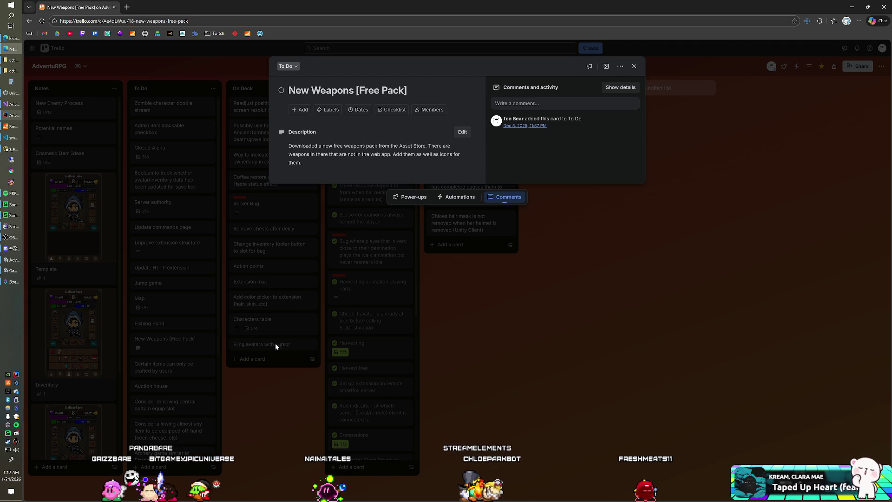
pyautogui.click(266, 374)
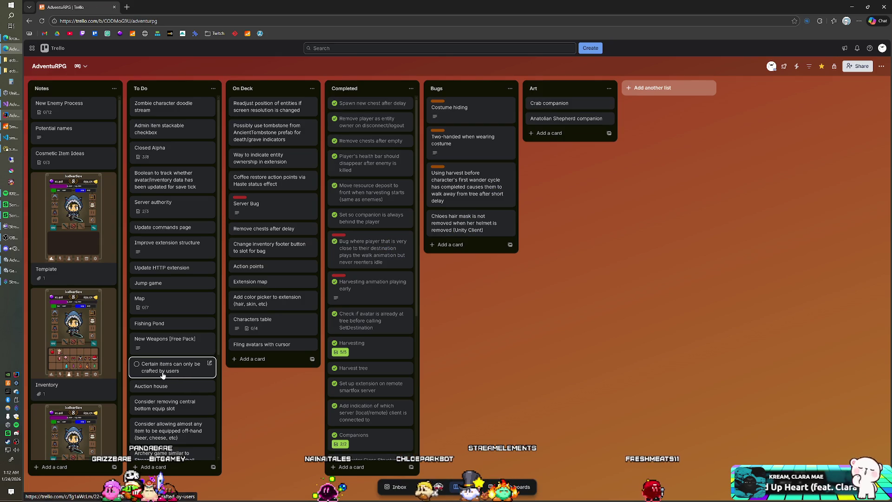
pyautogui.moveTo(163, 344)
pyautogui.mouseDown()
pyautogui.moveTo(359, 109)
pyautogui.moveTo(273, 107)
pyautogui.mouseUp()
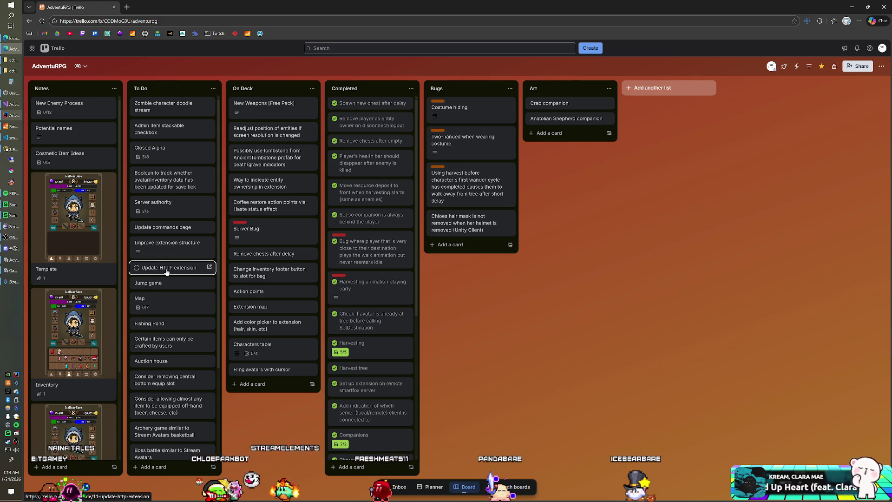
# - Rename the Update HTTP extension card to 'Update HTTP widget extension'
pyautogui.click(165, 272)
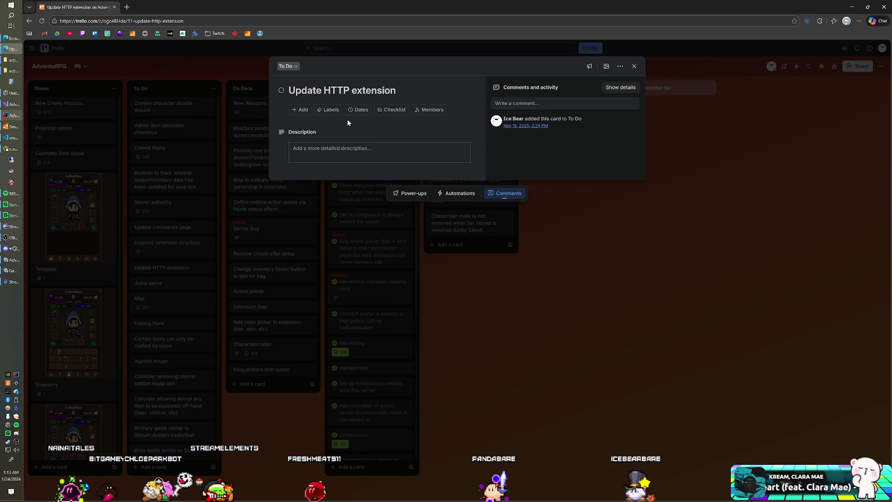
pyautogui.click(351, 90)
pyautogui.moveTo(352, 90); pyautogui.dragTo(396, 90)
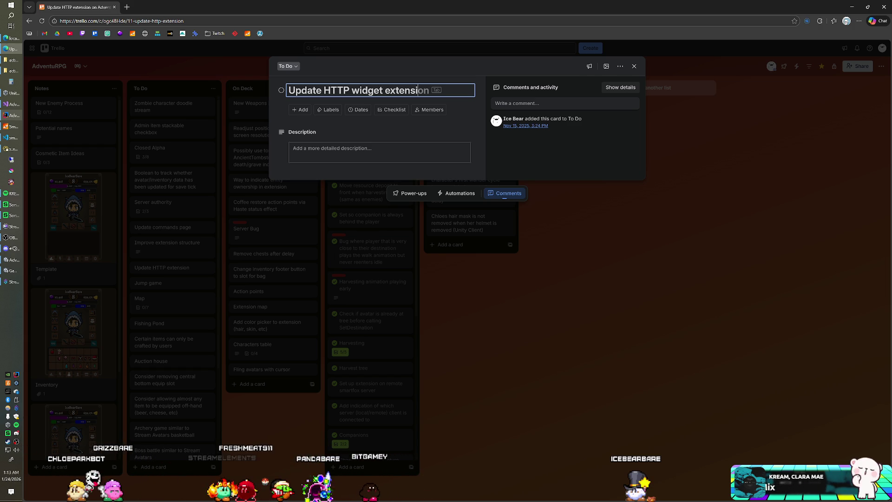
pyautogui.press('Return')
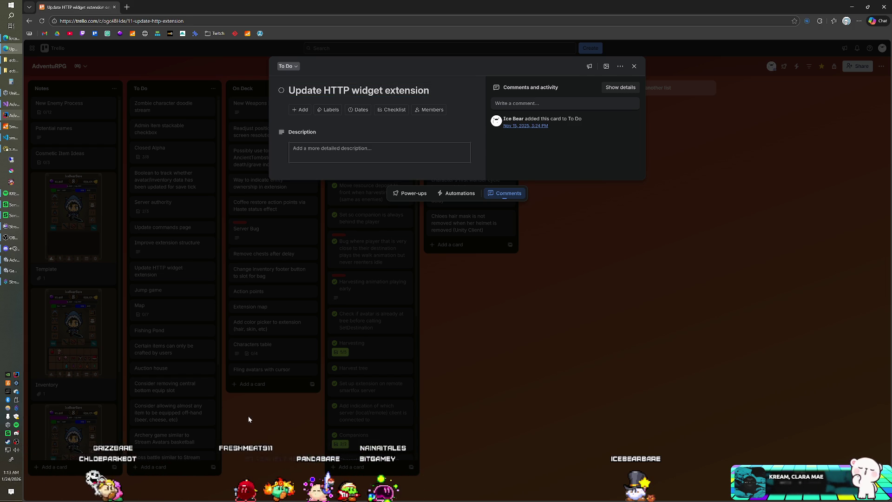
pyautogui.click(244, 417)
# - Review the Server authority card's checklist, with sellable and buyable items checked
pyautogui.scroll(-5, 167, 325)
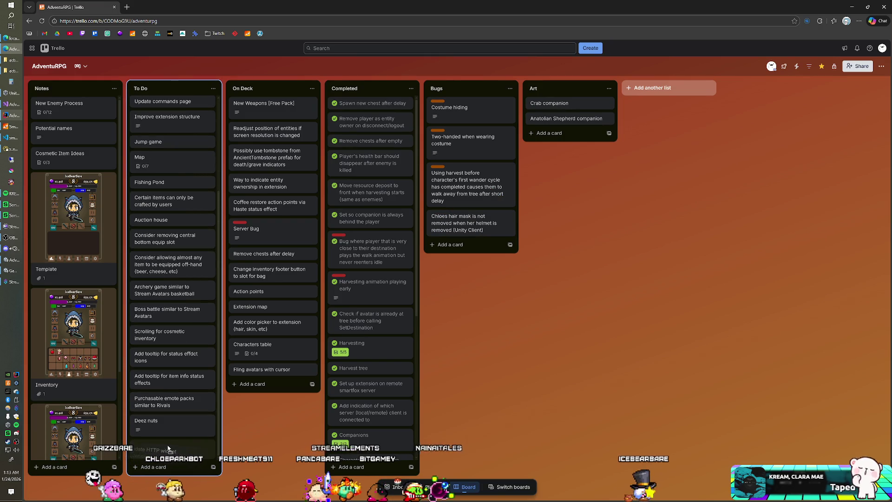
pyautogui.scroll(5, 175, 288)
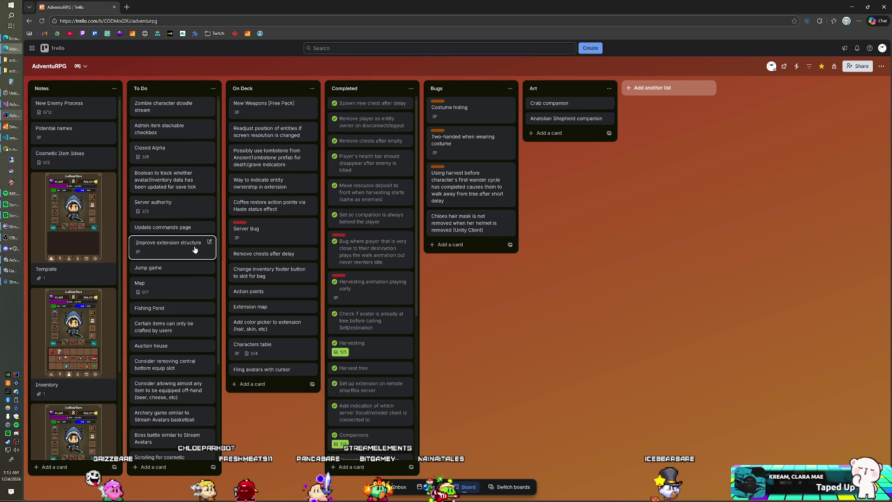
pyautogui.click(170, 211)
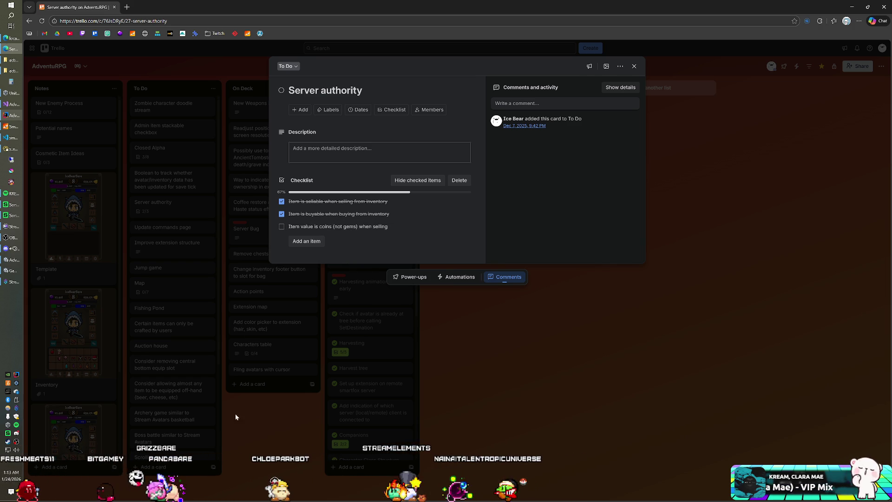
pyautogui.click(247, 422)
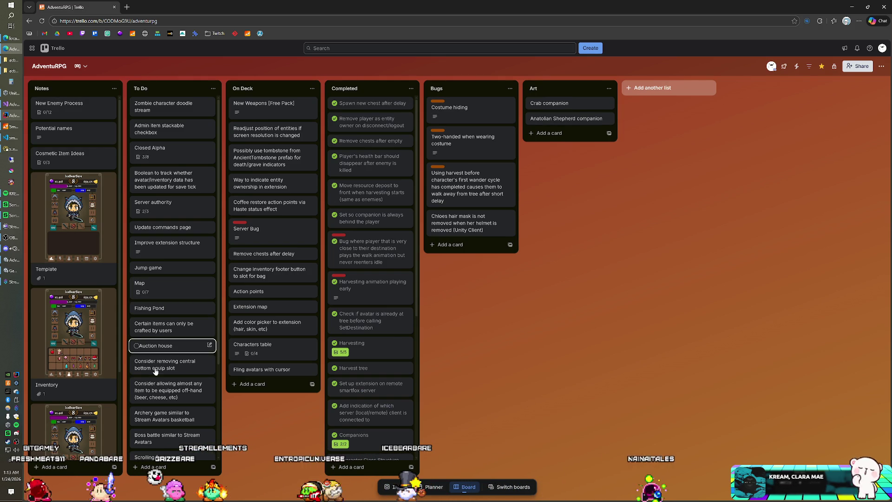
# - Put Server authority atop On Deck, send Update commands page to Twitch, and open Improve extension structure
pyautogui.moveTo(160, 204); pyautogui.dragTo(278, 110)
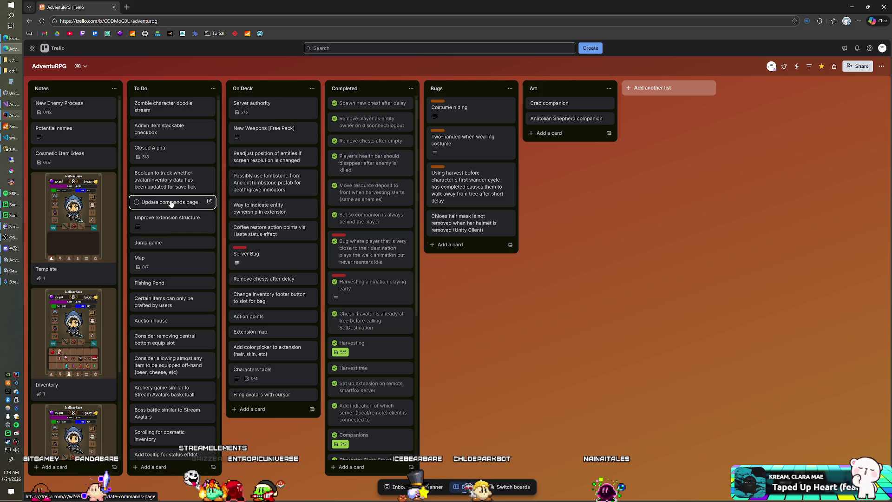
pyautogui.click(209, 203)
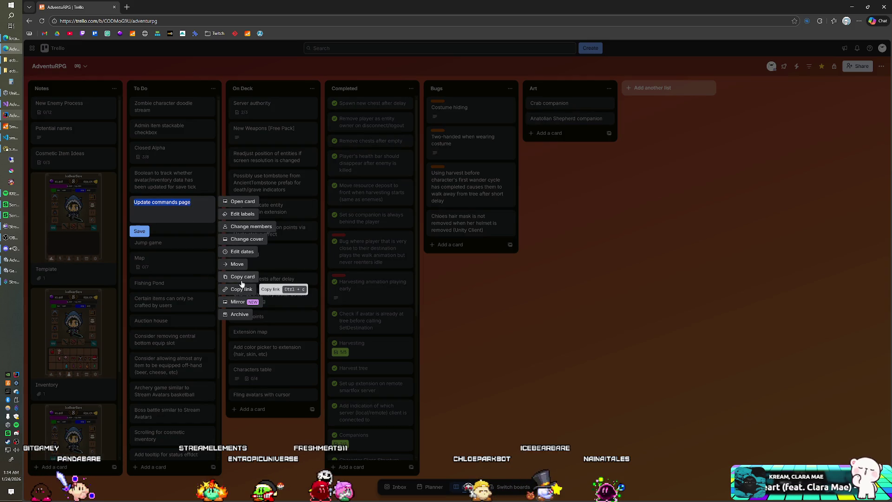
pyautogui.click(237, 268)
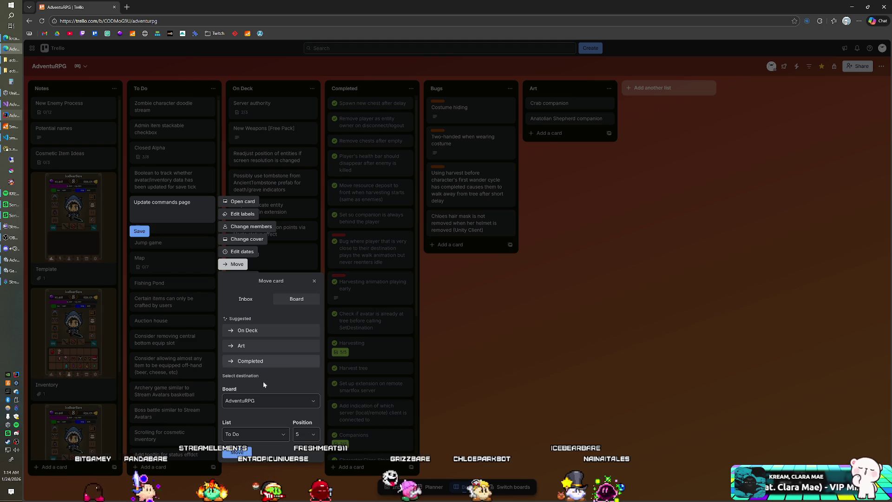
pyautogui.click(256, 402)
pyautogui.scroll(-2, 260, 460)
pyautogui.click(244, 459)
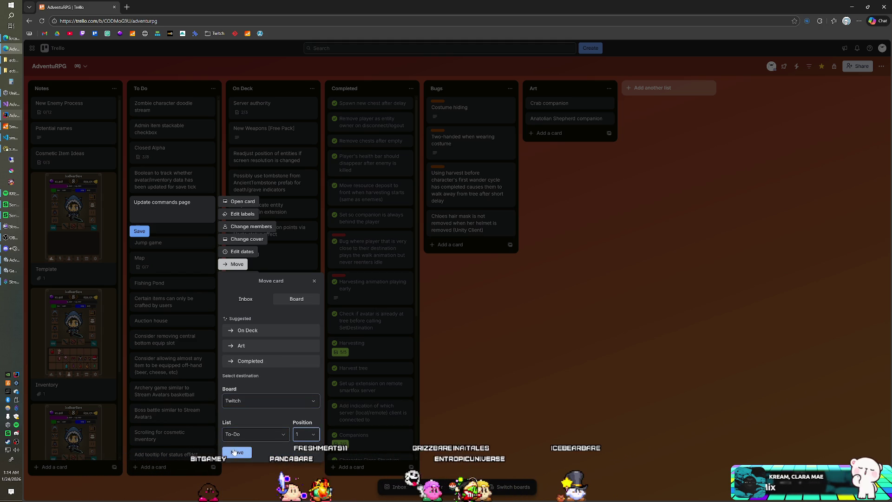
pyautogui.click(235, 452)
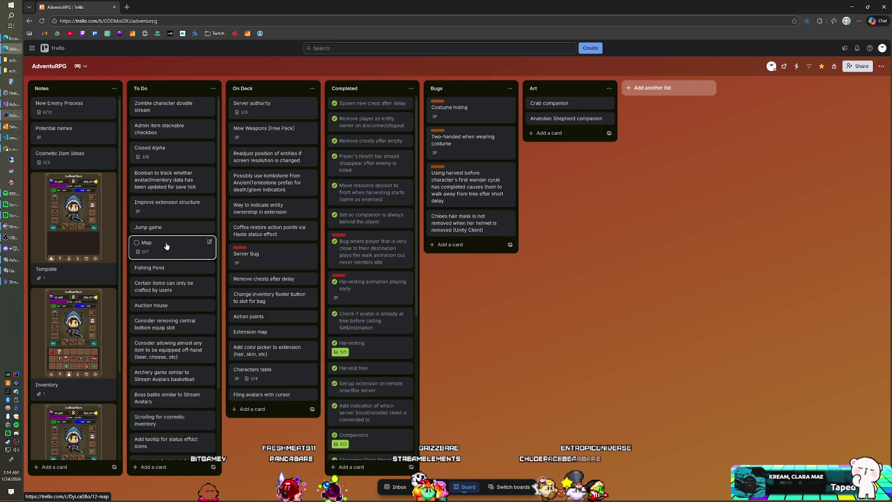
pyautogui.click(171, 207)
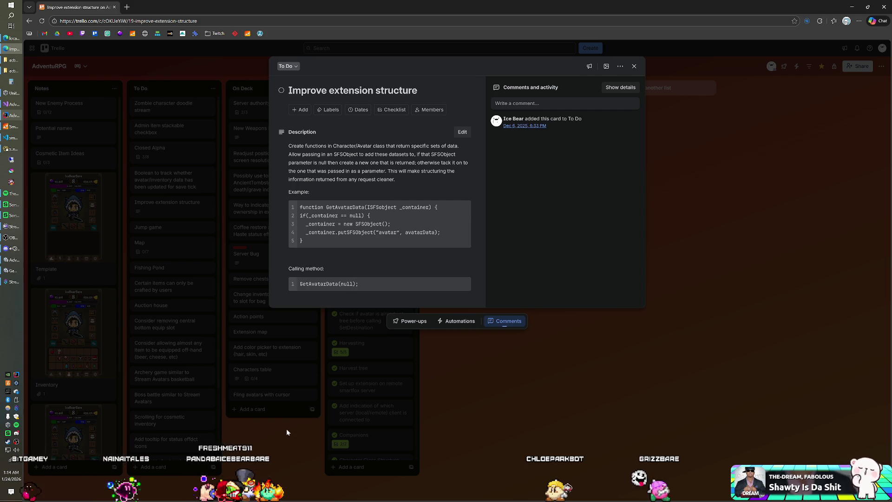
# - Move the Boolean save-tick card to the end of the To Do list
pyautogui.click(274, 426)
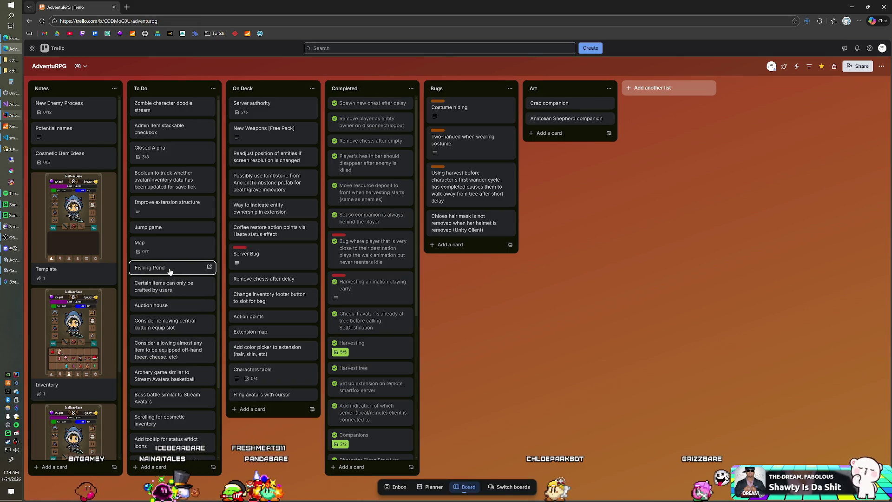
pyautogui.moveTo(164, 253); pyautogui.dragTo(170, 221)
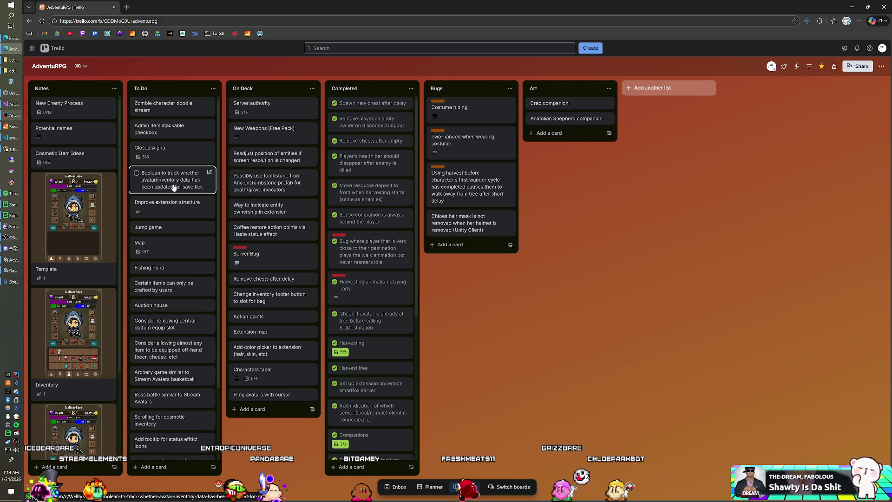
pyautogui.moveTo(150, 179); pyautogui.dragTo(161, 444)
# - Move Zombie character doodle stream to the top of Art and Admin item stackable checkbox atop On Deck
pyautogui.scroll(3, 162, 324)
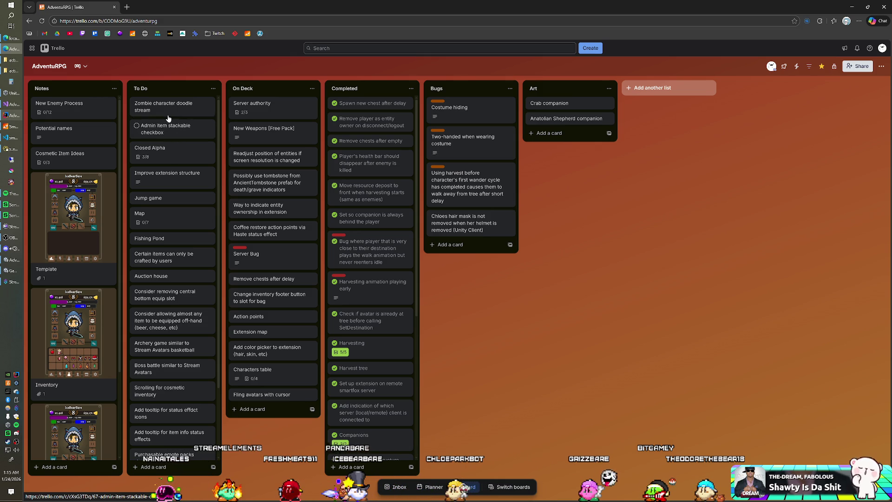
pyautogui.moveTo(167, 106)
pyautogui.mouseDown()
pyautogui.moveTo(479, 132)
pyautogui.moveTo(571, 108)
pyautogui.mouseUp()
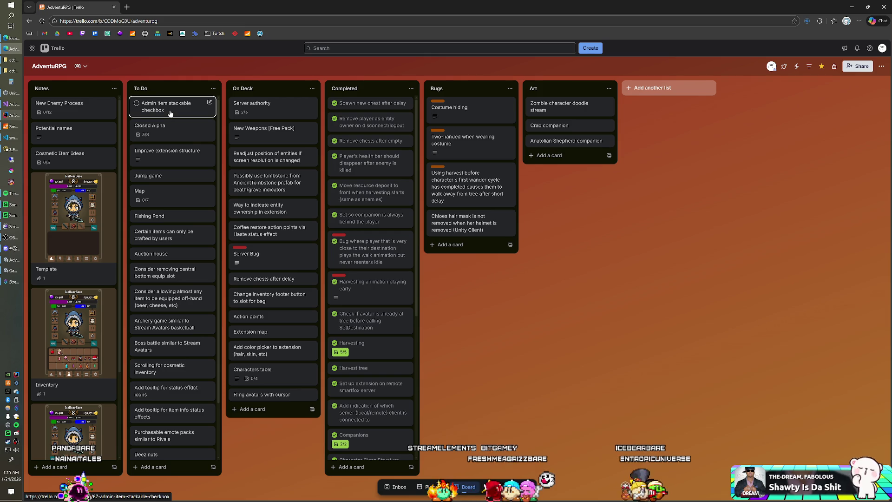
pyautogui.moveTo(229, 119); pyautogui.dragTo(261, 116)
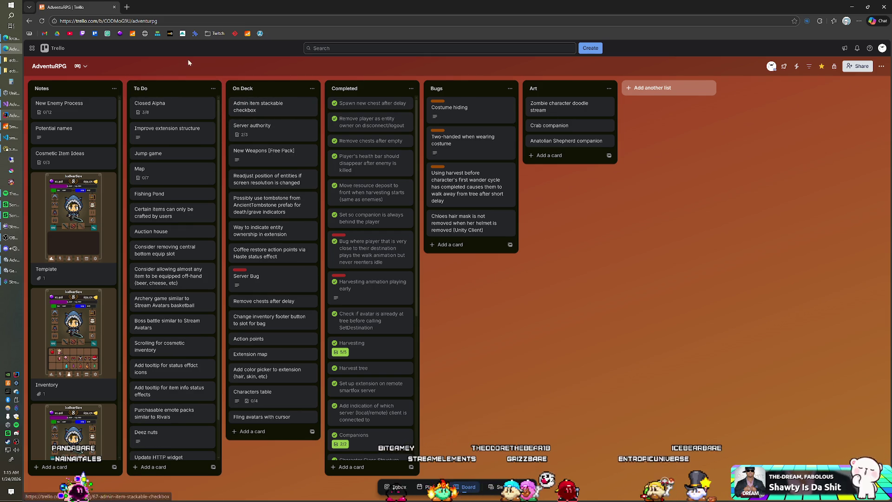
pyautogui.click(126, 7)
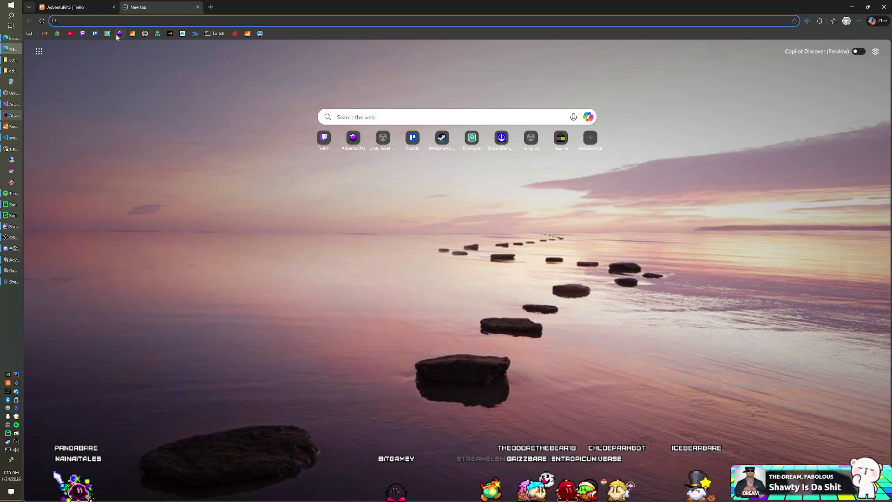
pyautogui.click(120, 34)
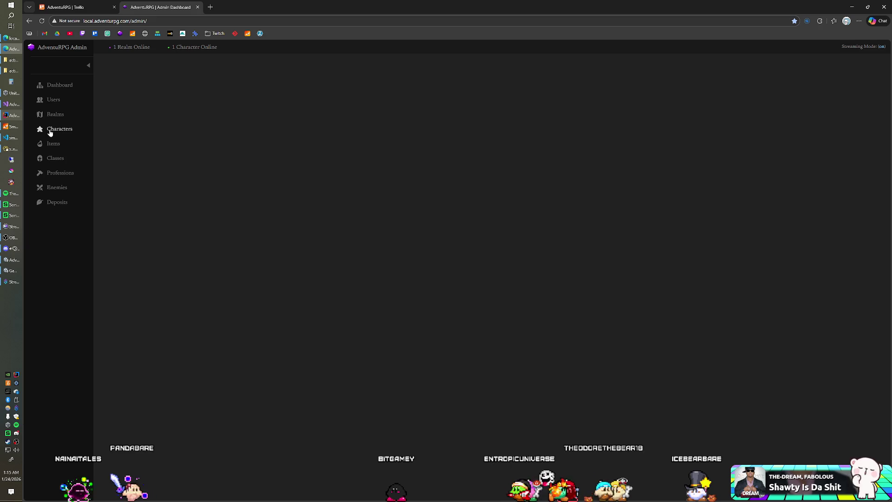
pyautogui.click(47, 146)
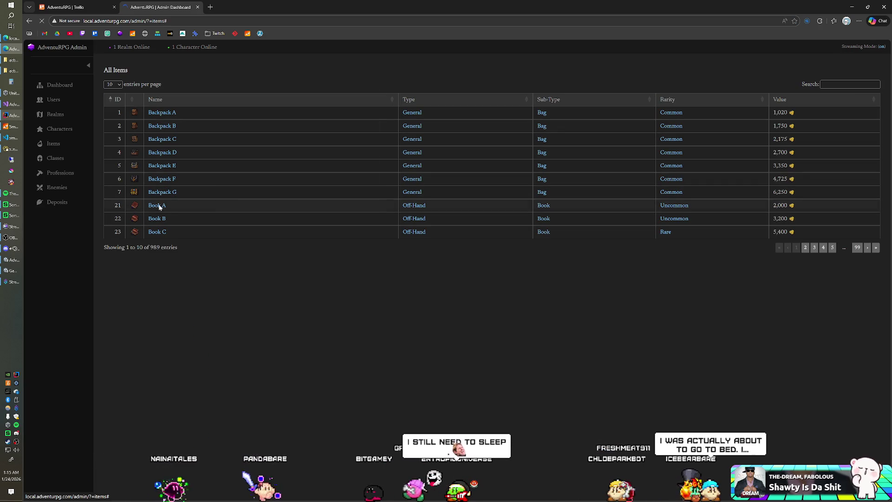
pyautogui.click(159, 207)
pyautogui.click(323, 283)
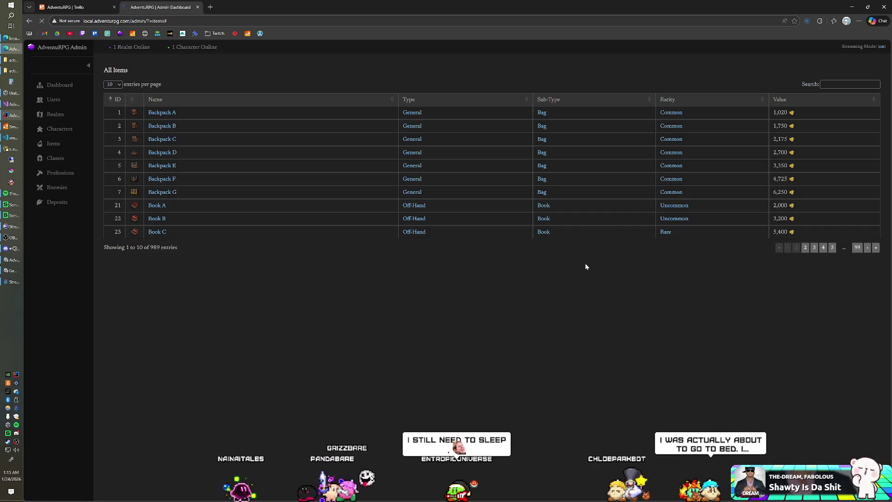
pyautogui.click(832, 248)
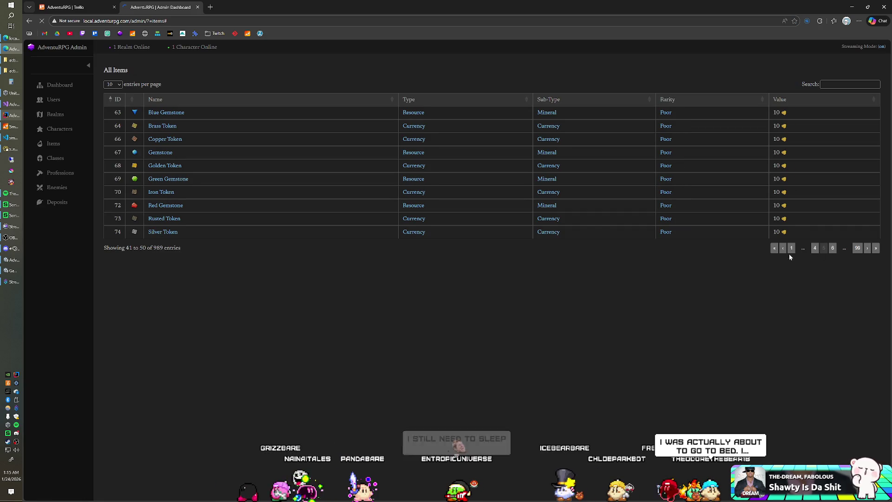
pyautogui.click(150, 154)
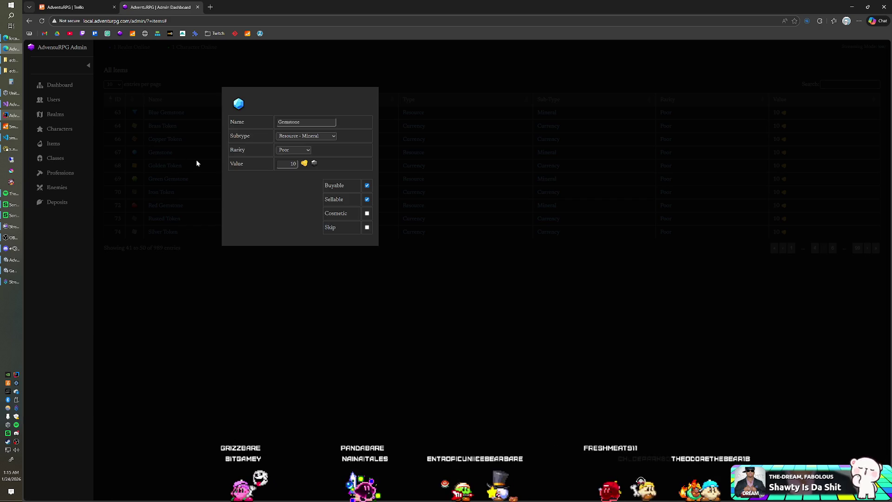
pyautogui.click(191, 251)
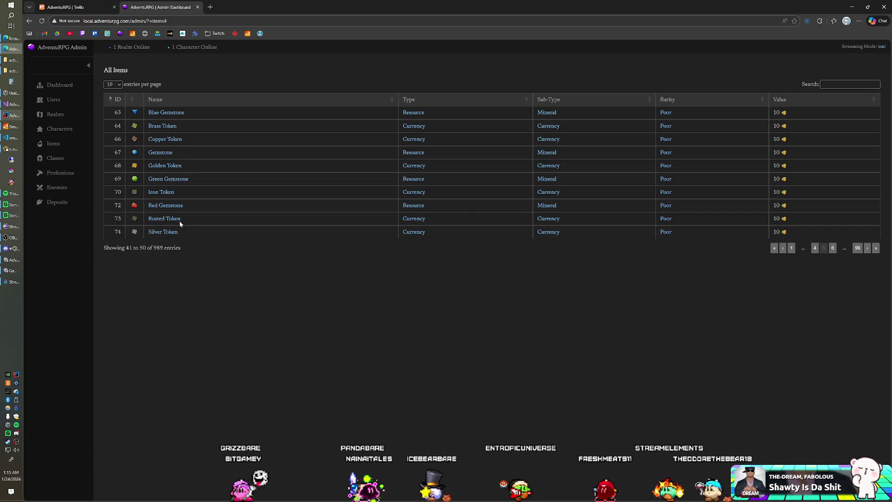
pyautogui.click(166, 219)
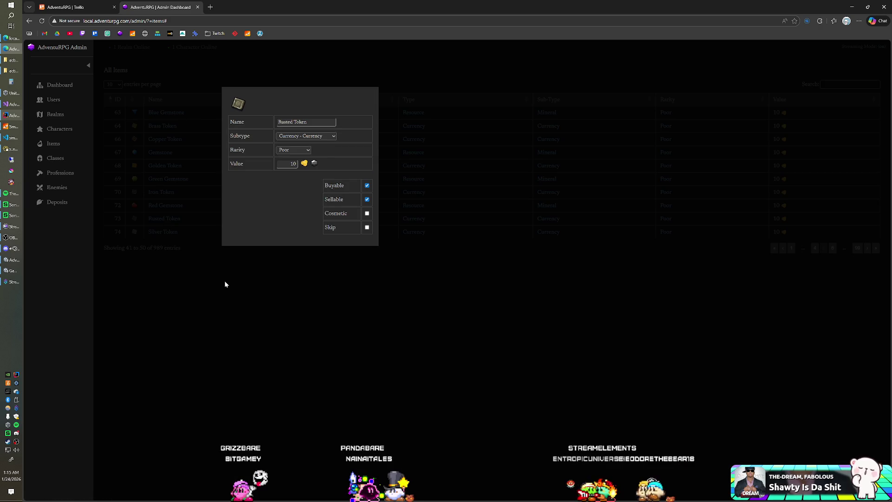
pyautogui.click(227, 282)
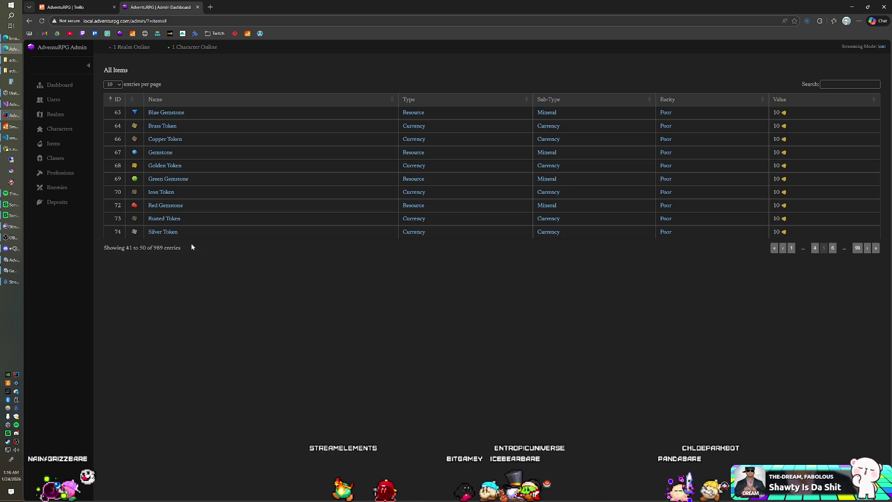
pyautogui.click(198, 7)
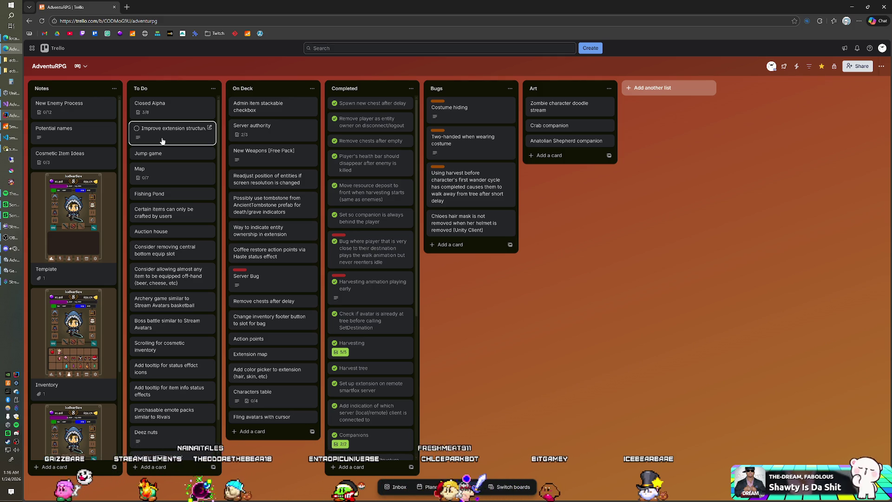
# - Scroll through the AdventuRPG board's To Do list to review its cards
pyautogui.scroll(-1, 168, 186)
pyautogui.scroll(1, 166, 186)
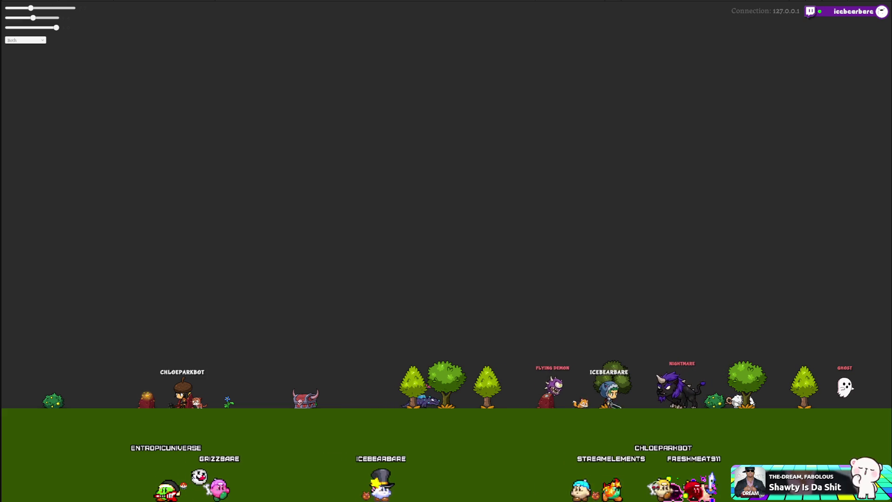
# - Close the running game client with Alt+F4 and switch to the server code project
pyautogui.hotkey('alt', 'F4')
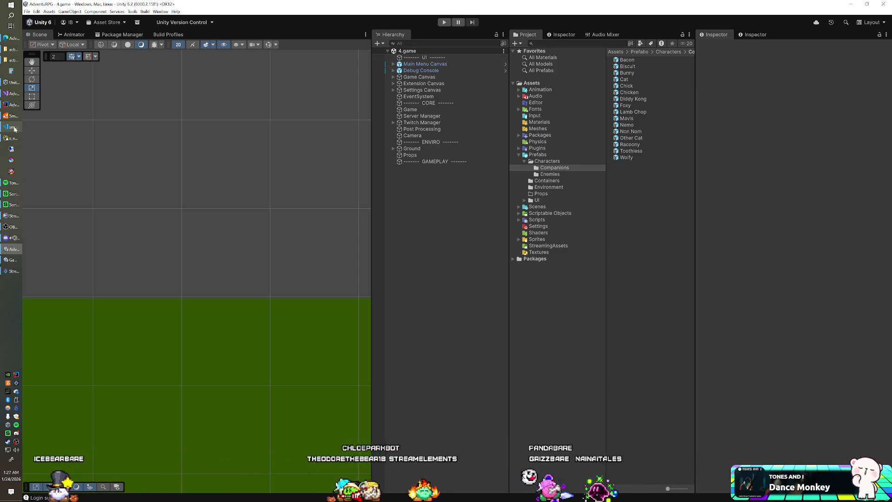
pyautogui.click(11, 105)
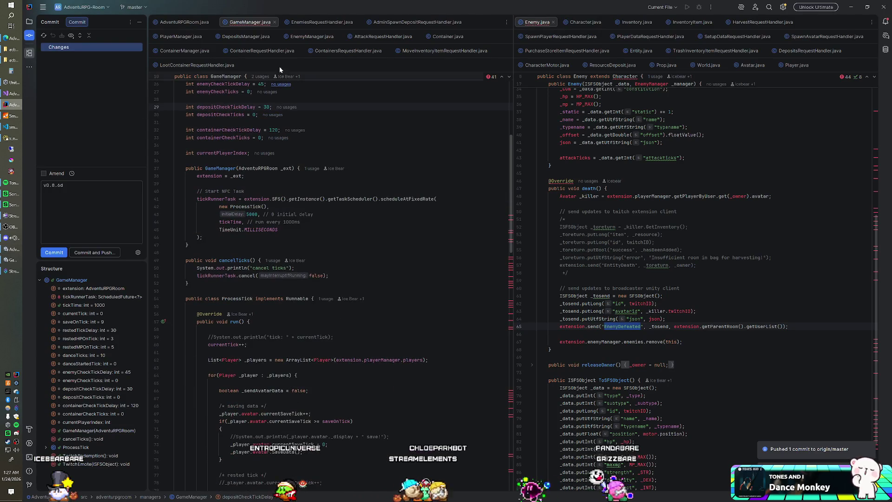
# - In EnemyManager.java's SpawnEnemies loop, replace SpawnRandomEnemy() with SpawnEnemy(-1)
pyautogui.click(305, 36)
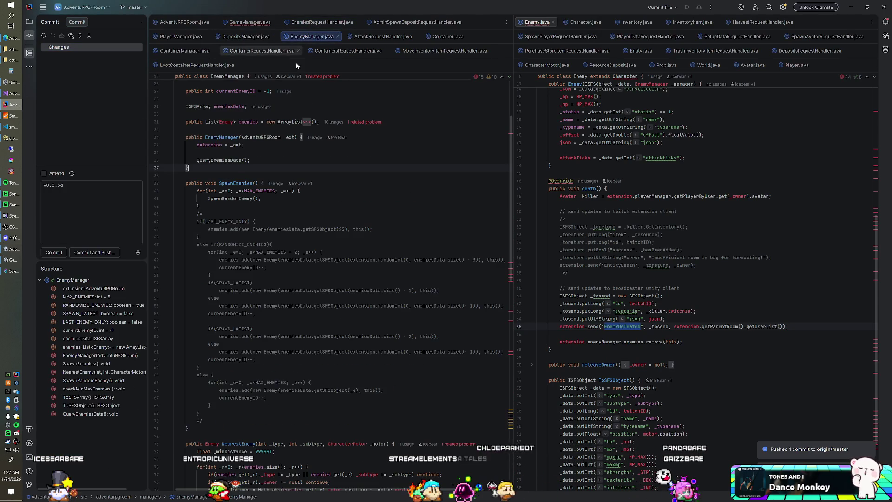
pyautogui.scroll(-1, 326, 233)
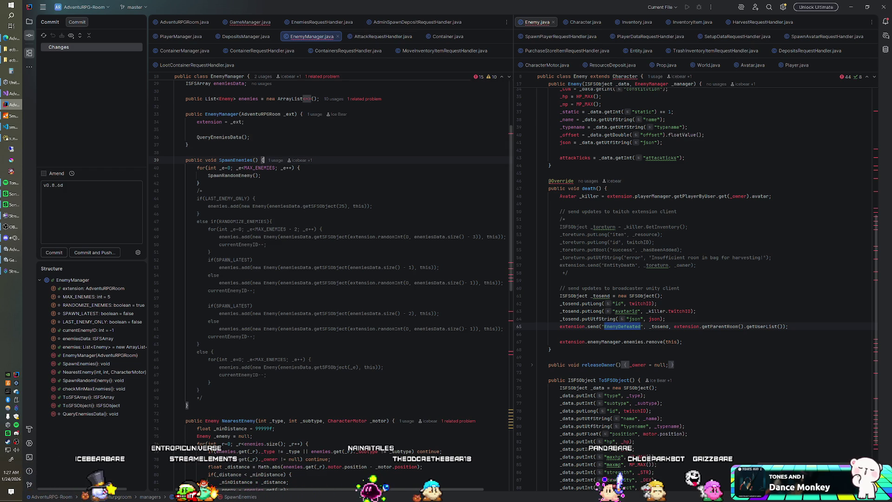
pyautogui.moveTo(221, 175); pyautogui.dragTo(238, 175)
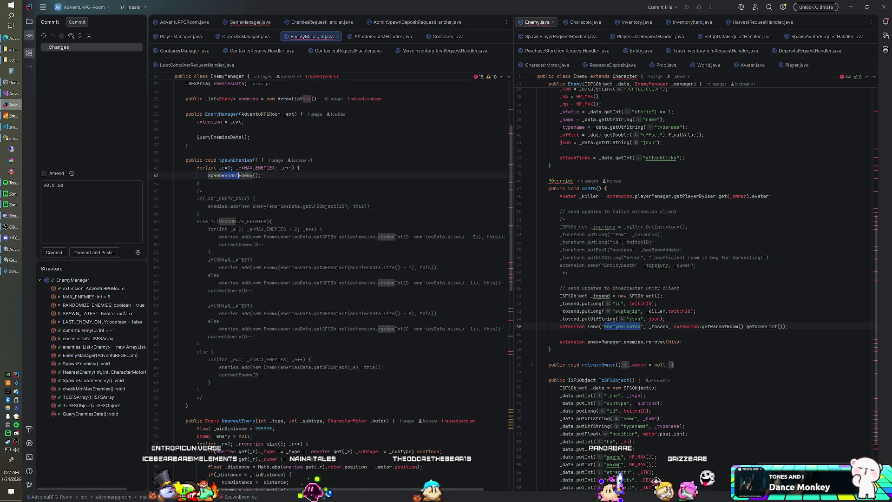
pyautogui.press('BackSpace')
pyautogui.click(238, 175)
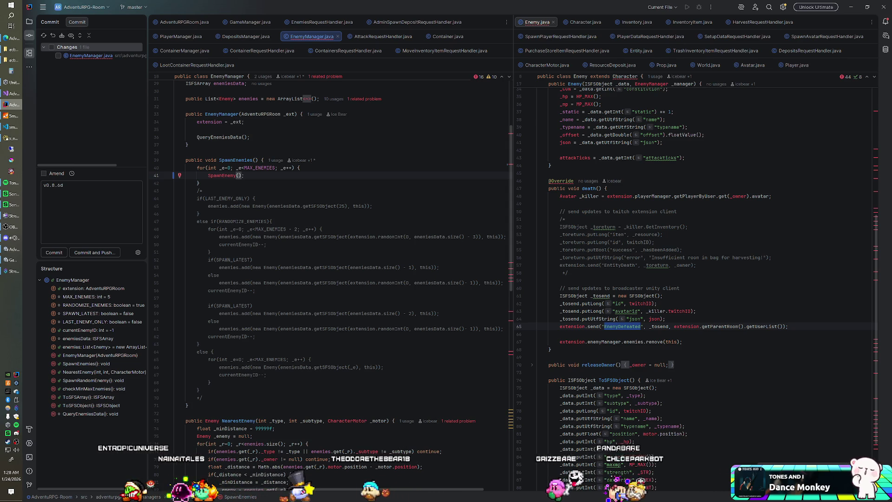
pyautogui.write('-1')
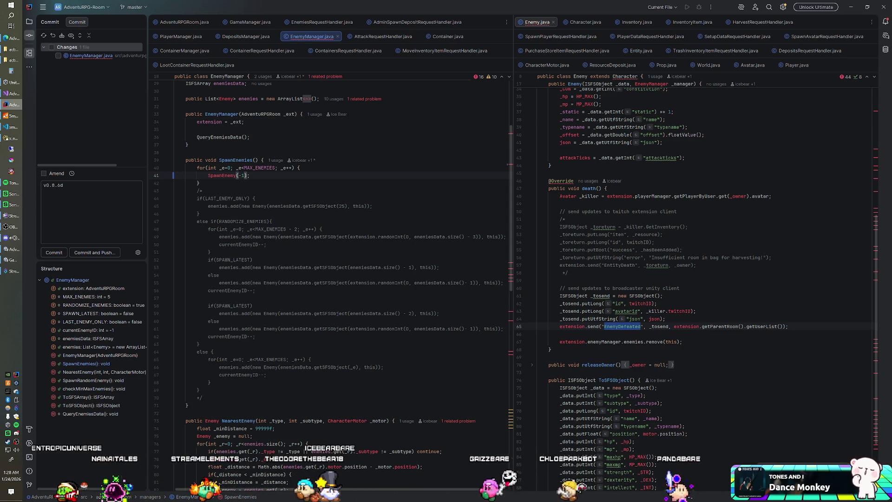
pyautogui.scroll(-3, 330, 279)
pyautogui.scroll(-6, 330, 278)
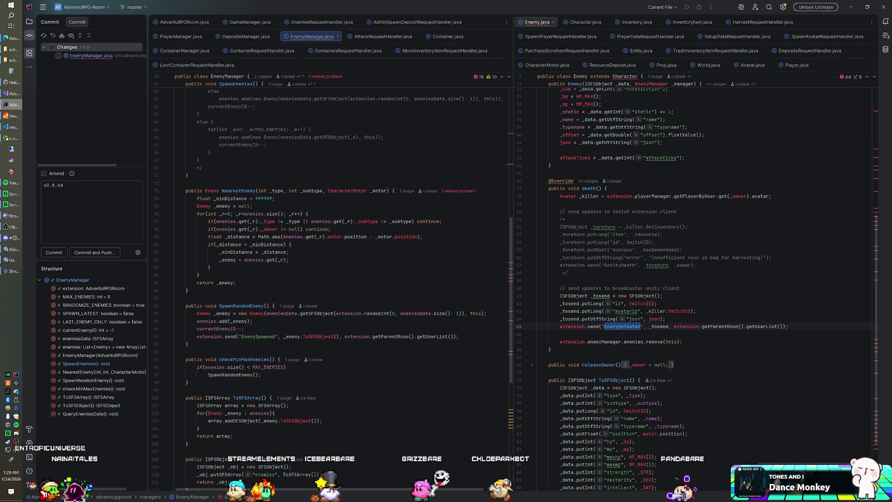
pyautogui.click(234, 305)
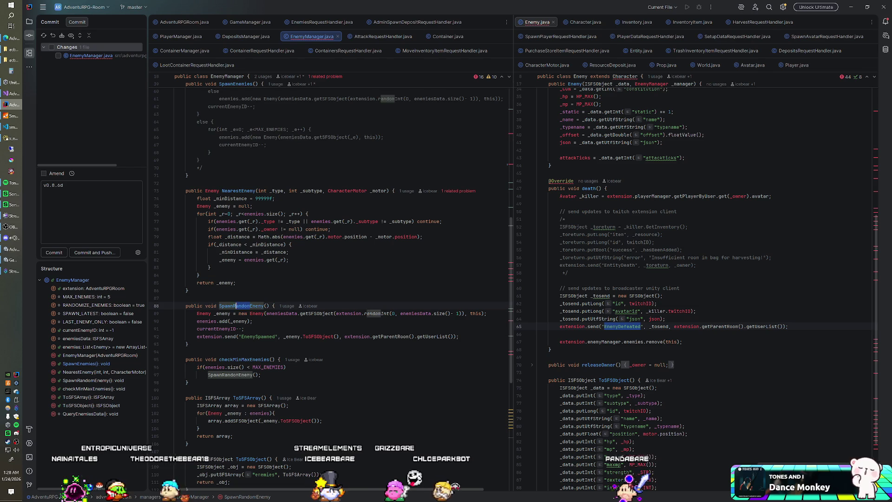
# - Rename SpawnRandomEnemy to SpawnEnemy(int _index) and begin an ISFSObject _enemyData declaration
pyautogui.click(282, 316)
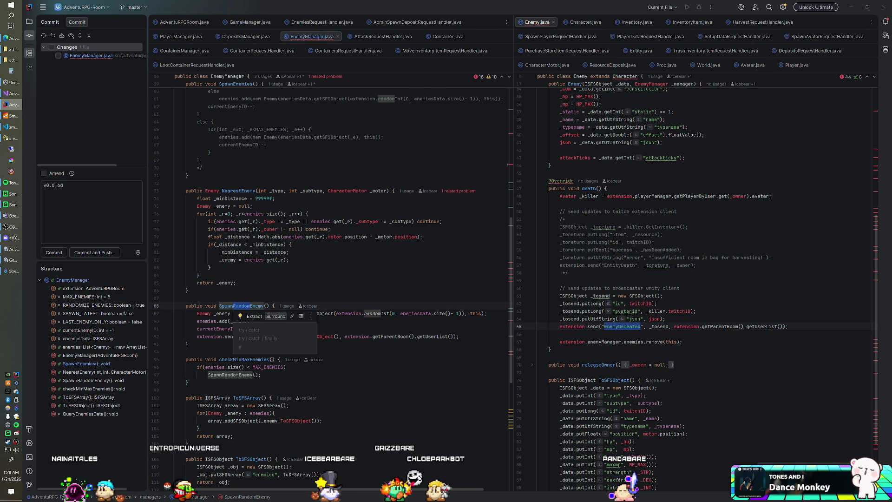
pyautogui.press('Escape')
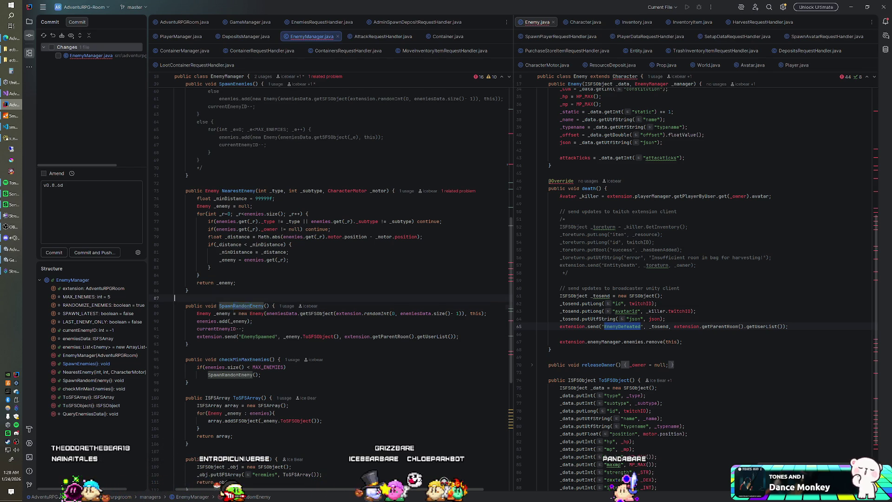
pyautogui.press('BackSpace')
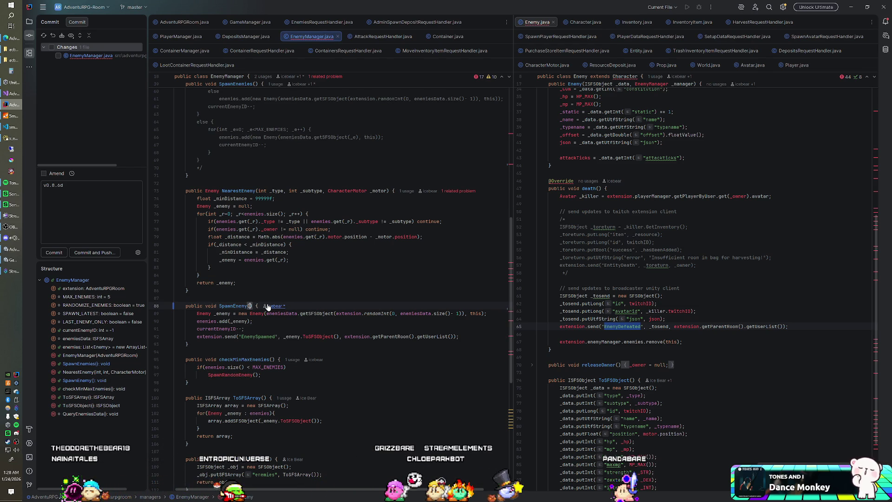
pyautogui.write('int _t')
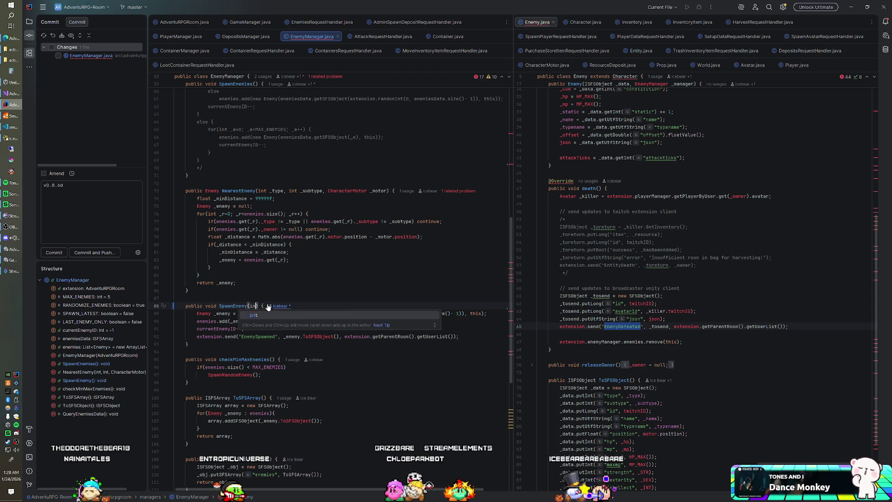
pyautogui.write('ndex')
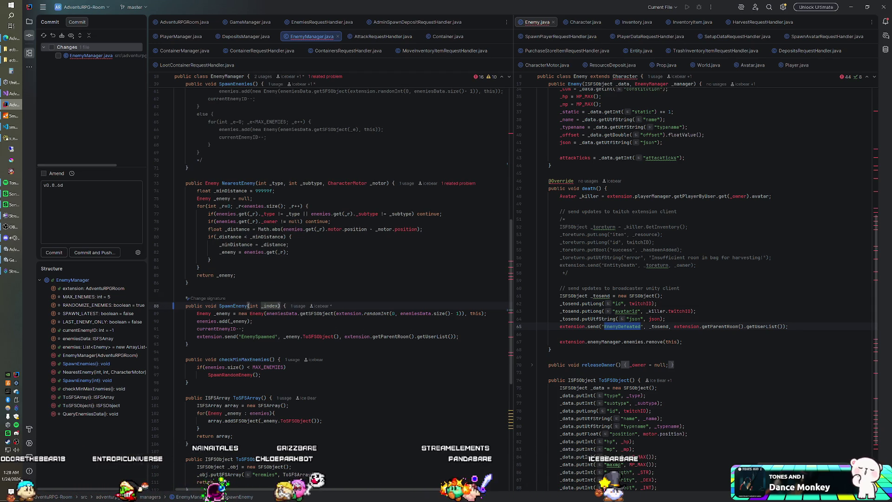
pyautogui.press('Return')
pyautogui.write('ISFSObje')
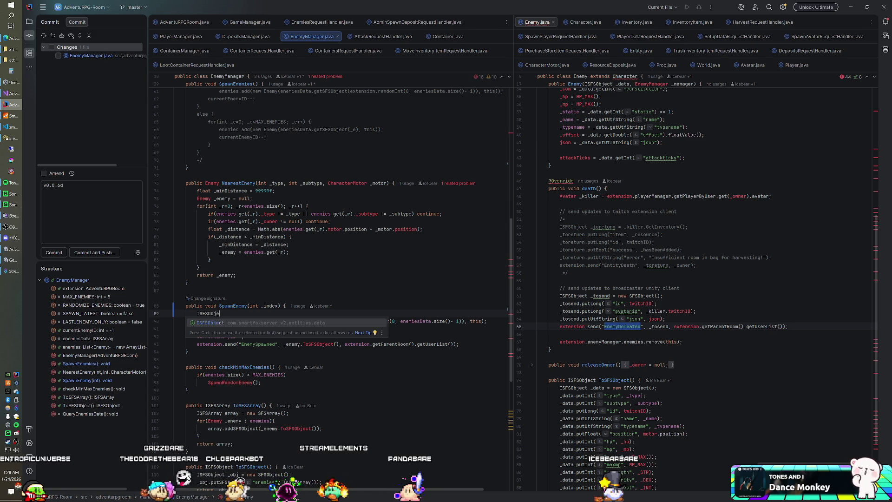
pyautogui.write('ct _enemyData =')
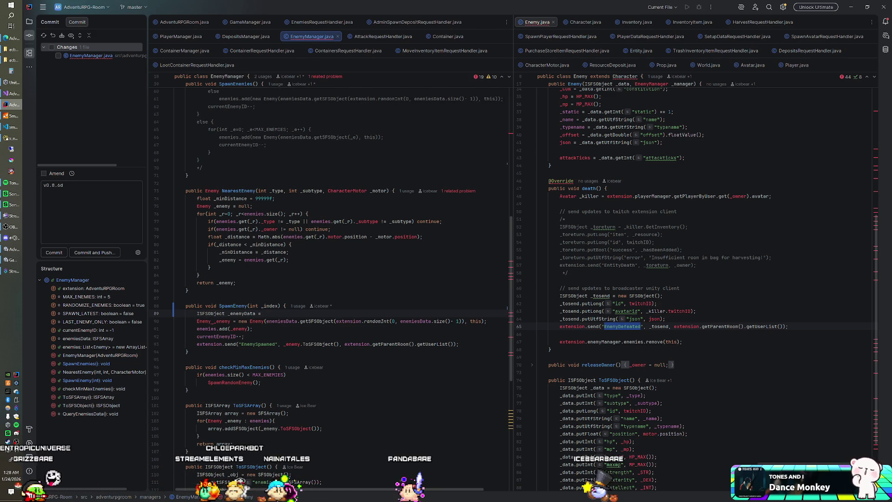
# - Replace the random enemiesData lookup in new Enemy with _enemyData
pyautogui.moveTo(266, 321); pyautogui.dragTo(281, 321)
pyautogui.moveTo(353, 321); pyautogui.dragTo(466, 321)
pyautogui.press('BackSpace')
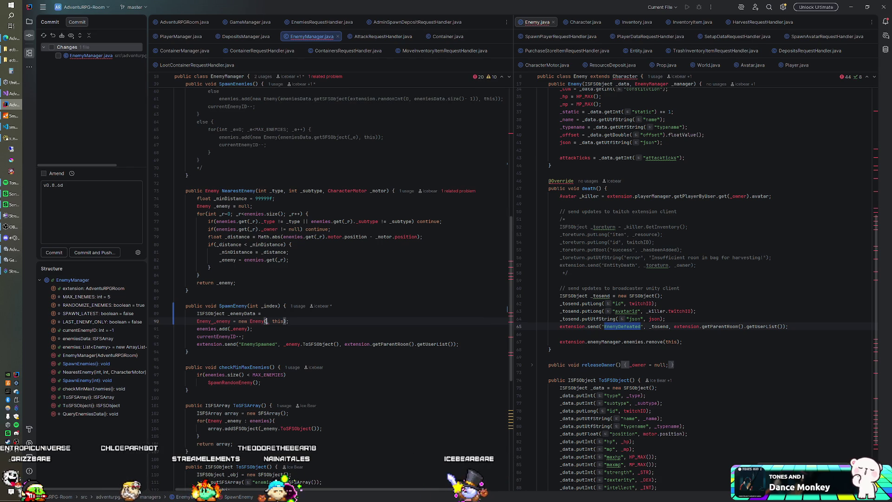
pyautogui.write('_enemyDa')
pyautogui.press('Return')
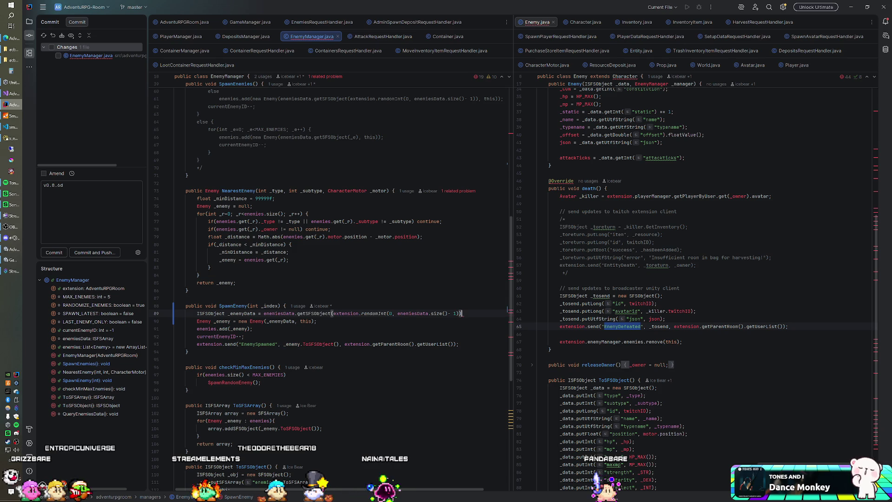
# - Finish the _enemyData assignment with the random lookup and begin an if(_index < 0 check below it
pyautogui.write(';')
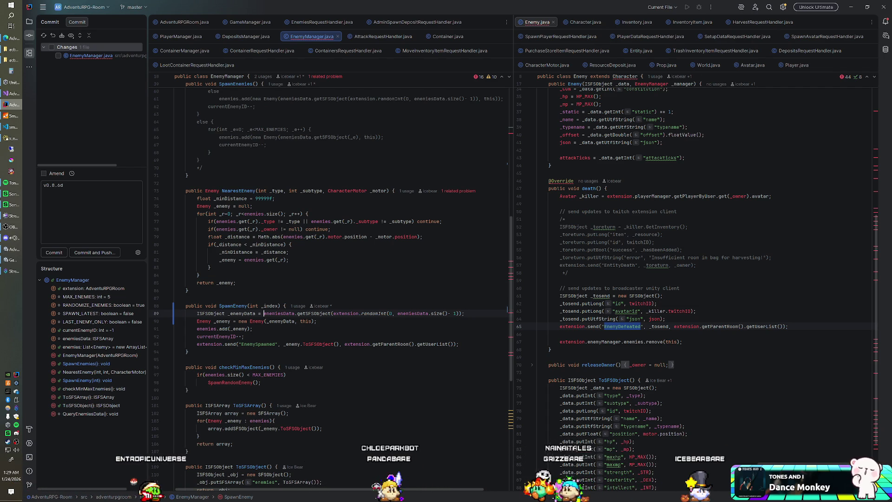
pyautogui.hotkey('shift', 'End')
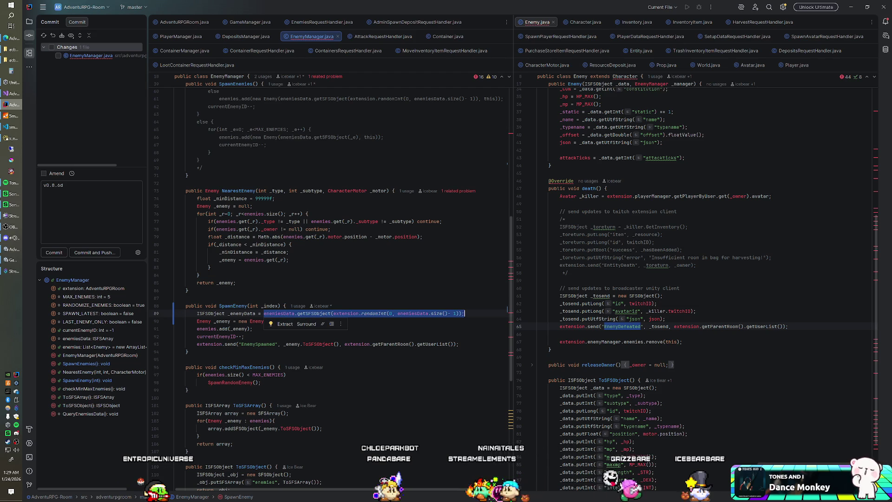
pyautogui.click(286, 306)
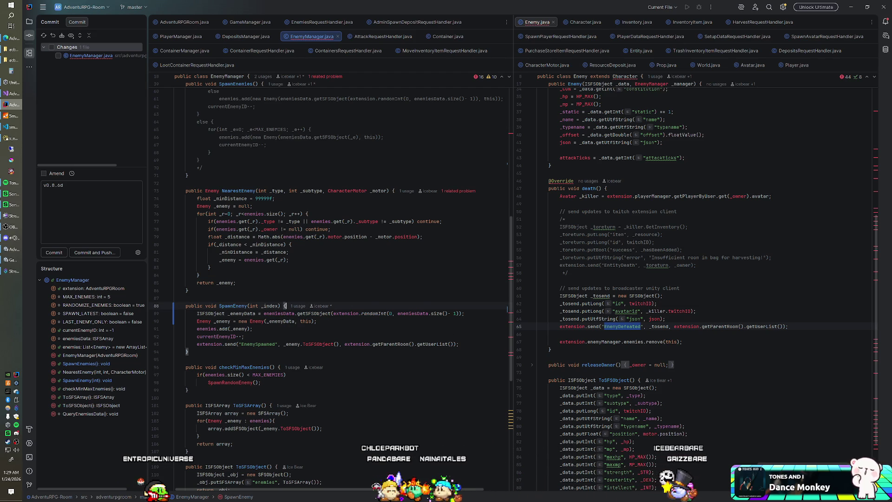
pyautogui.press('Return')
pyautogui.write('if(_index < 0')
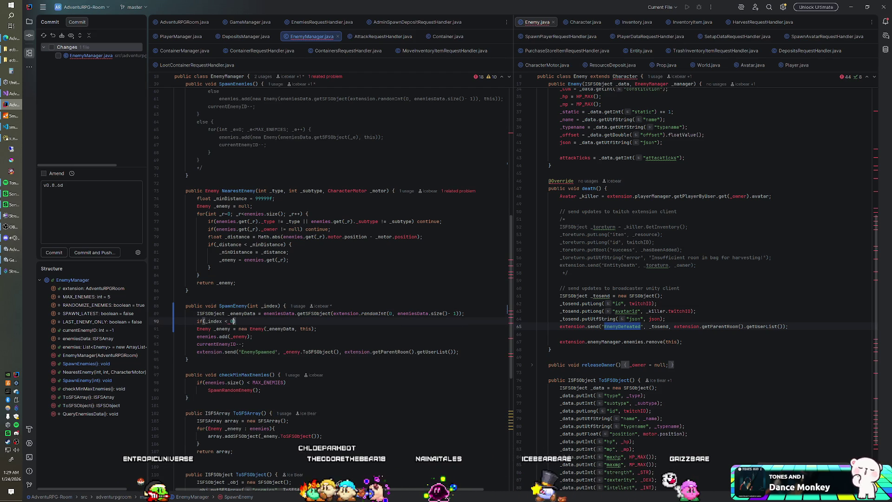
# - Complete the _index < 0 condition and add an enemiesData.getSFSObject lookup, switching its argument to _index
pyautogui.press('End')
pyautogui.press('Return')
pyautogui.write('enemiesData.getSFSObject(extension.randomInt(0, enemiesData.size()- 1));')
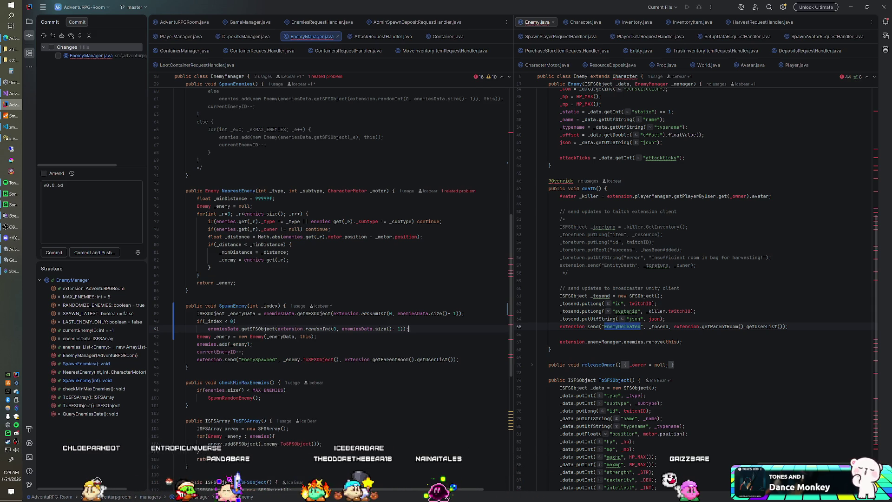
pyautogui.moveTo(333, 314); pyautogui.dragTo(405, 313)
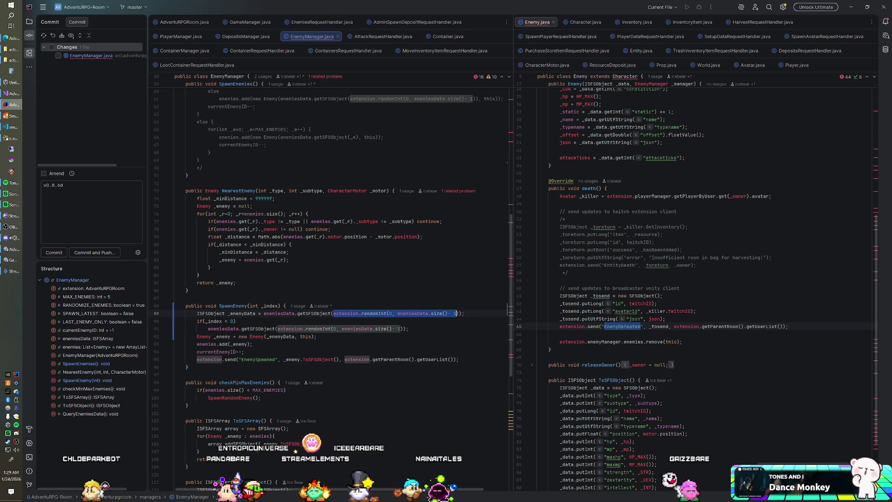
pyautogui.write('_index')
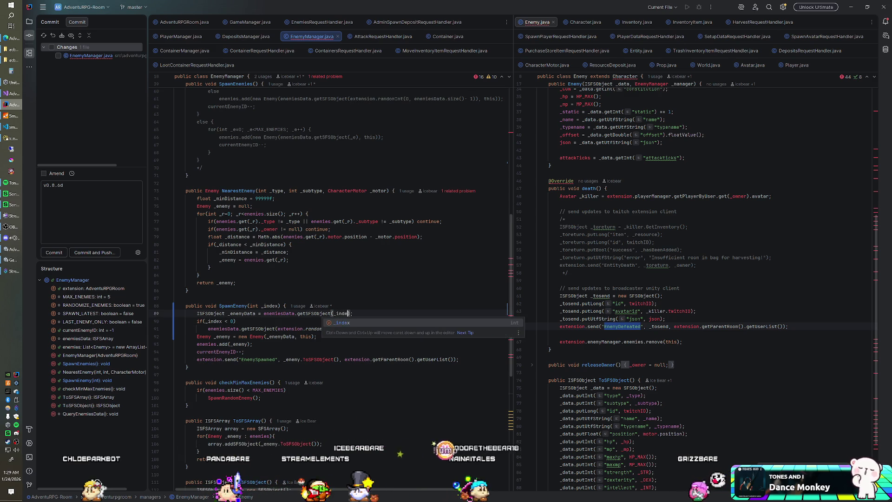
pyautogui.click(286, 306)
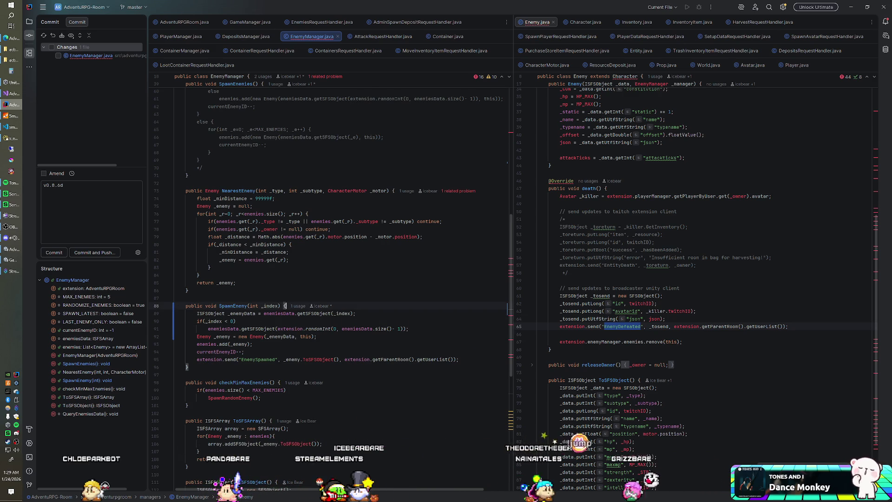
# - Add an else branch and start an _enemyData = assignment under the if
pyautogui.click(408, 328)
pyautogui.press('Return')
pyautogui.write('else')
pyautogui.press('Return')
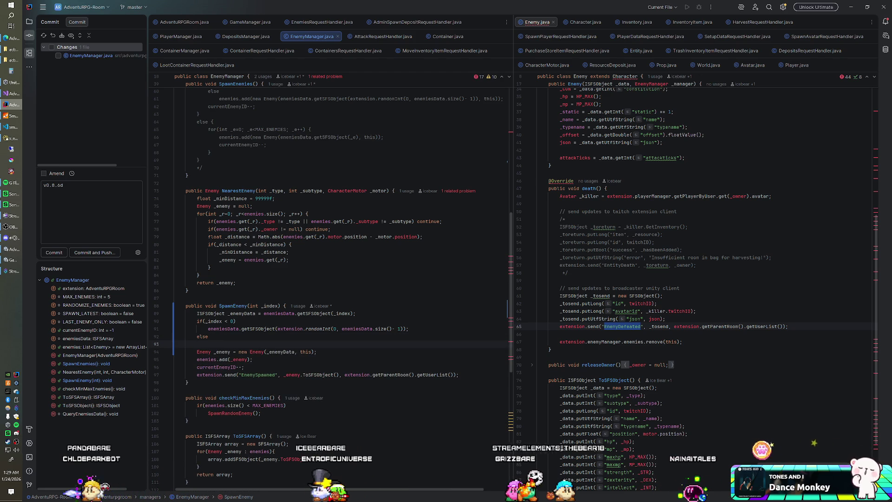
pyautogui.click(208, 328)
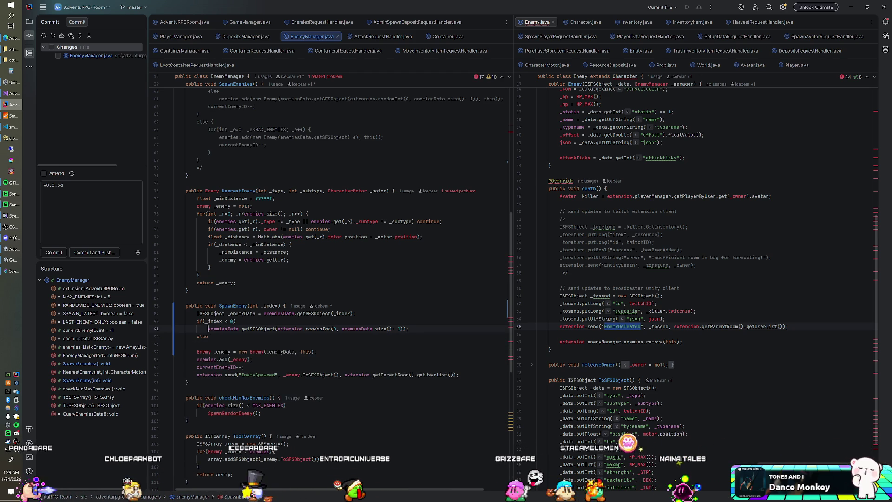
pyautogui.write('_enemy')
pyautogui.press('Return')
pyautogui.write('=')
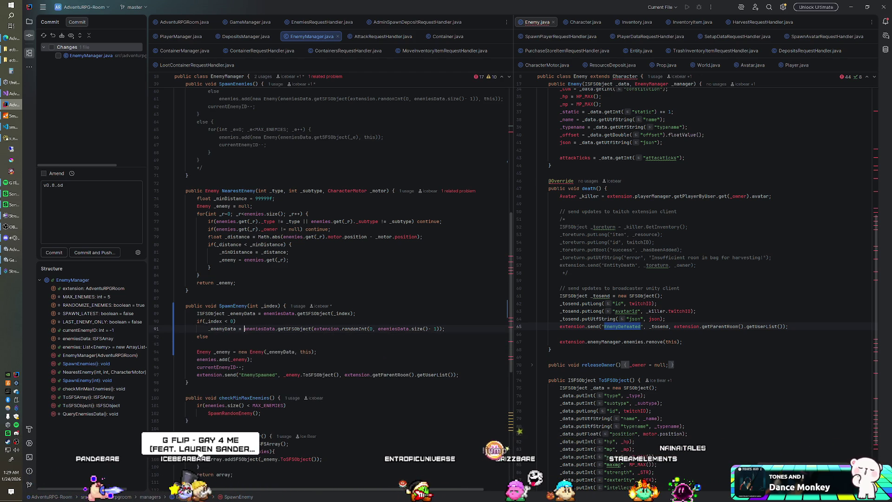
# - Start an _enemyData assignment under else, then delete the whole else branch
pyautogui.click(209, 343)
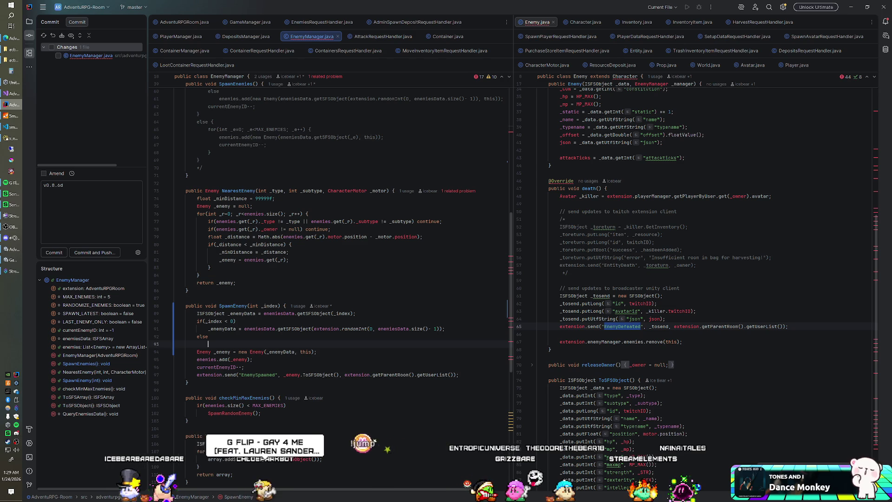
pyautogui.write('_enemyD')
pyautogui.press('Return')
pyautogui.write('=')
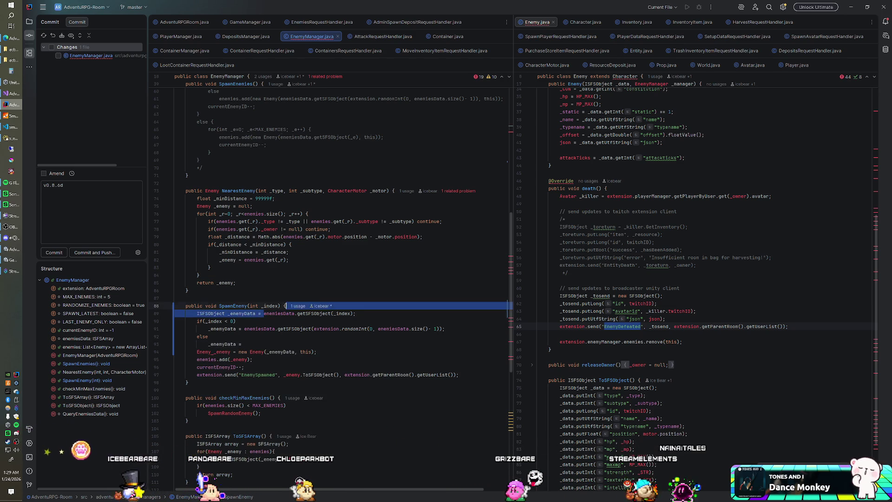
pyautogui.hotkey('shift', 'Up')
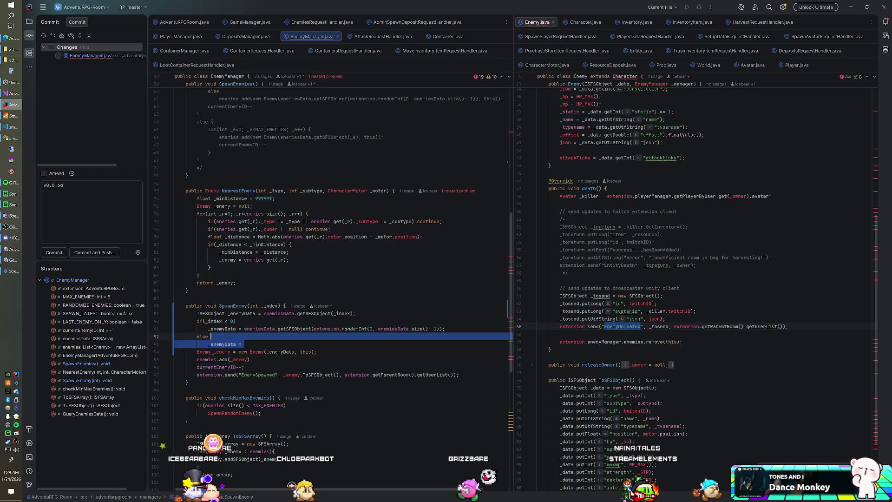
pyautogui.press('BackSpace')
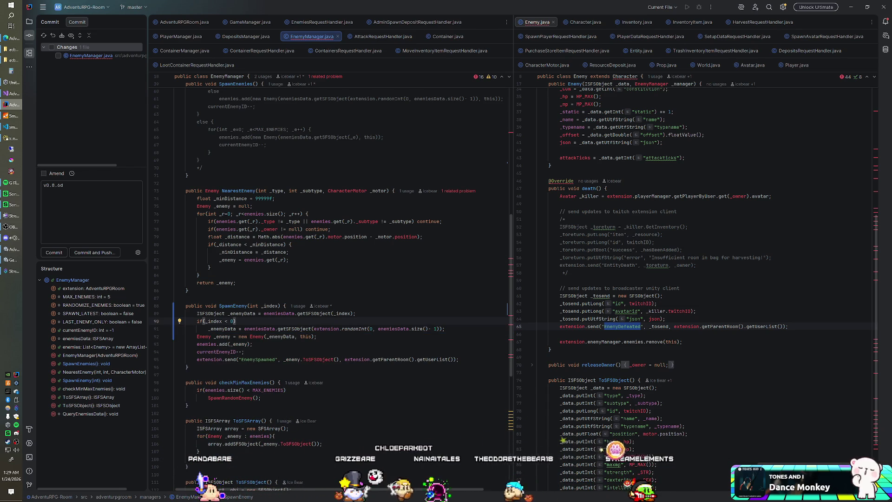
pyautogui.scroll(10, 325, 288)
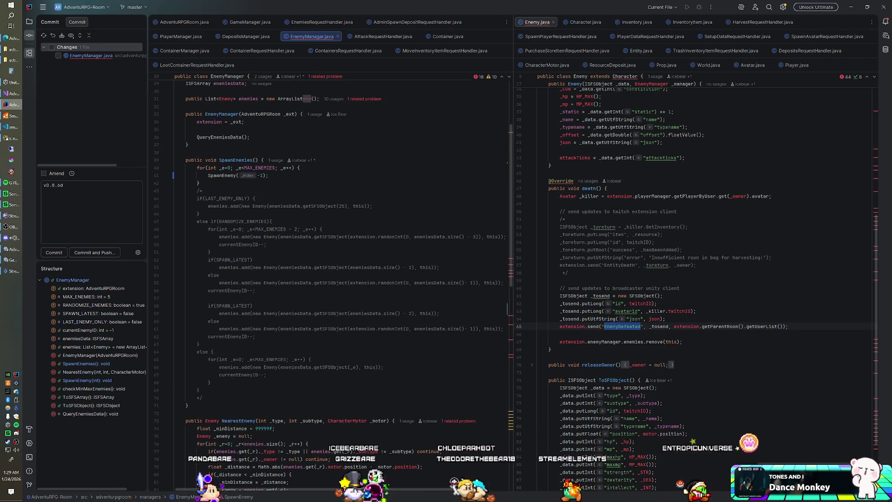
# - Wrap the existing spawn for loop inside a new if(SPAWN_LATEST) { } block
pyautogui.click(264, 160)
pyautogui.press('Return')
pyautogui.write('if(SP')
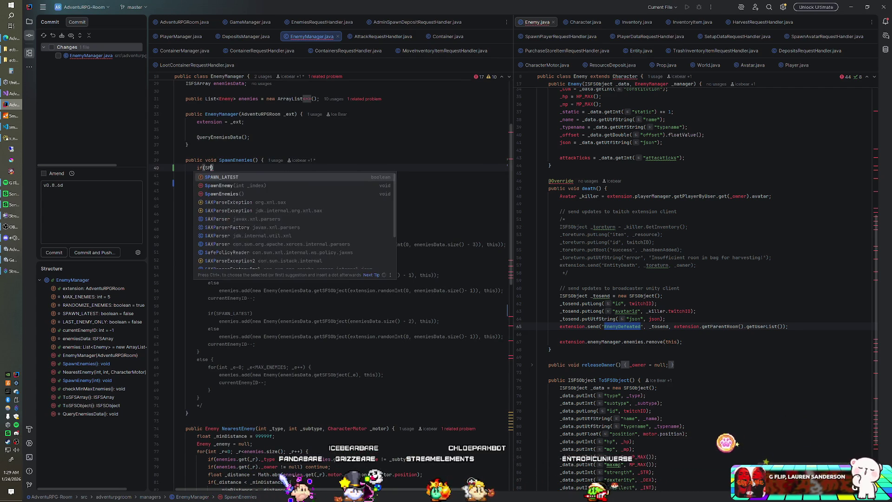
pyautogui.write('AWN_LATEST) {')
pyautogui.press('Return')
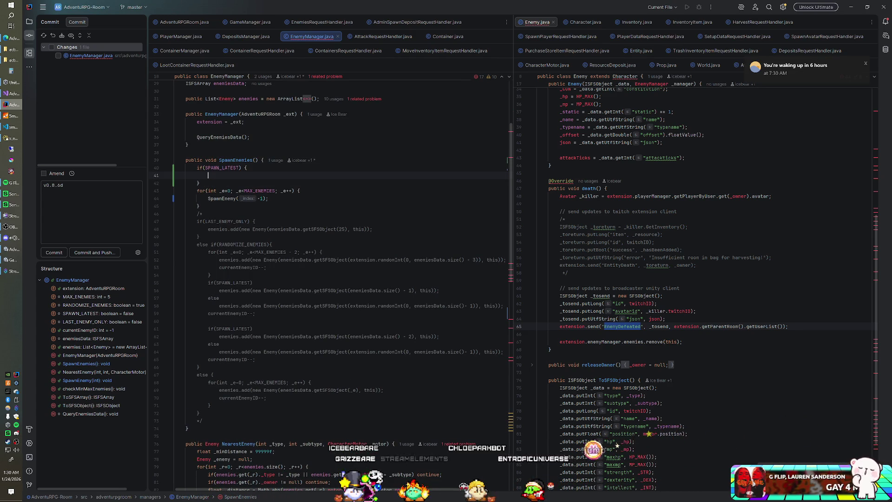
pyautogui.press('Down')
pyautogui.press('End')
pyautogui.hotkey('shift', 'Down')
pyautogui.hotkey('shift', 'Down')
pyautogui.hotkey('shift', 'Down')
pyautogui.press('Delete')
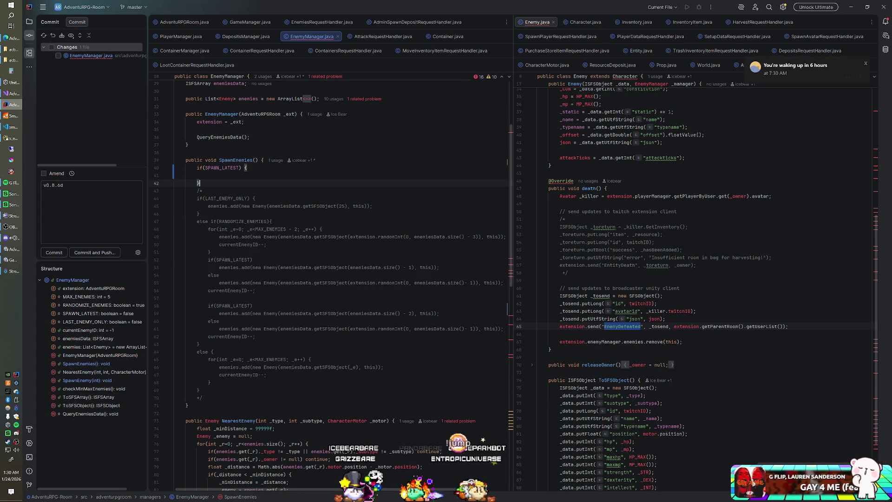
pyautogui.write('for(int _e=0; _e<MAX_ENEMIES; _e++) {     SpawnEnemy(-1); }')
pyautogui.press('Up')
pyautogui.press('Up')
pyautogui.press('Up')
pyautogui.press('BackSpace')
# - Add an else block containing a second copy of the spawn loop
pyautogui.press('Return')
pyautogui.write('else {')
pyautogui.press('Return')
pyautogui.hotkey('ctrl', 'v')
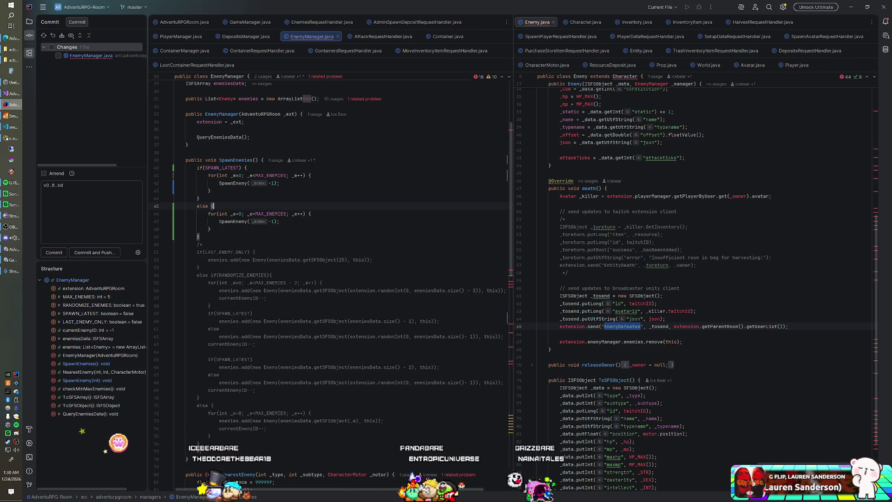
# - Change the loop's starting value from 0 to enemiesData.size()-1 and inspect the <MAX_ENEMIES condition
pyautogui.click(241, 175)
pyautogui.press('BackSpace')
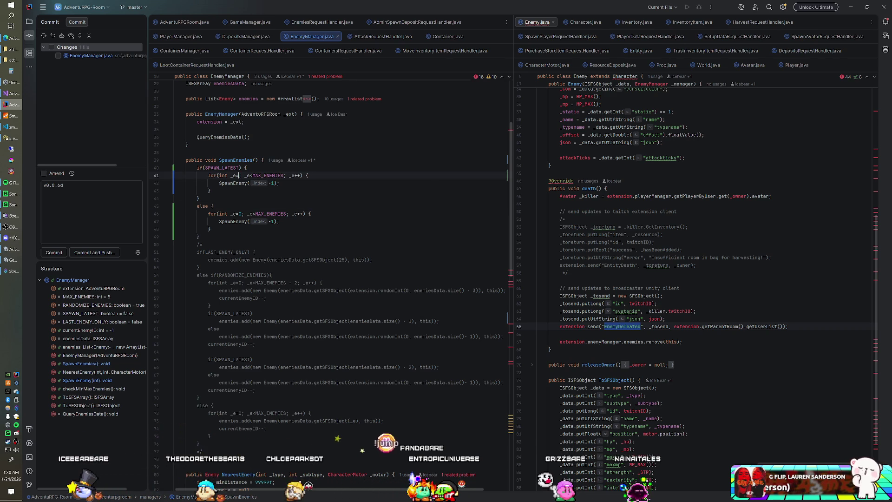
pyautogui.write('enemies')
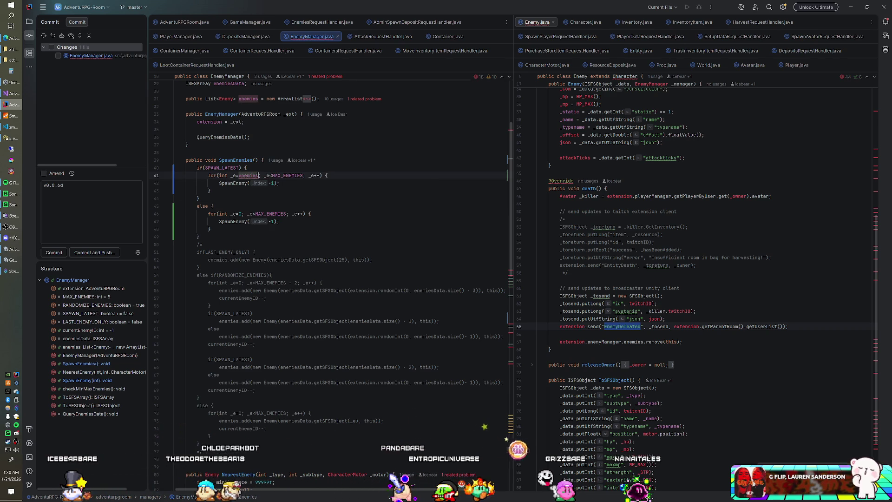
pyautogui.write('Data')
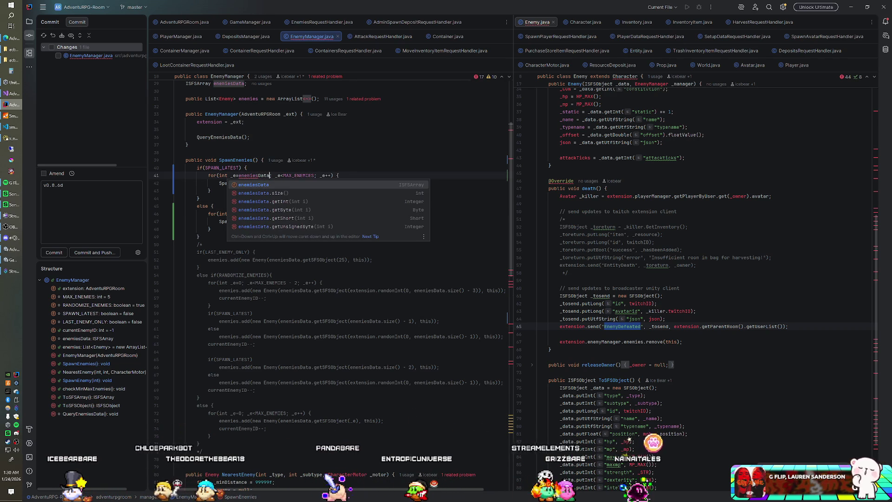
pyautogui.write('.size')
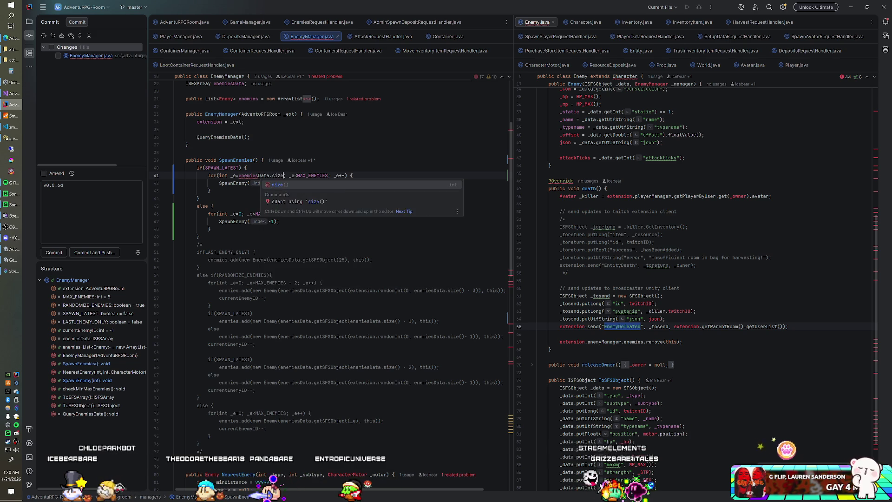
pyautogui.write('()-1')
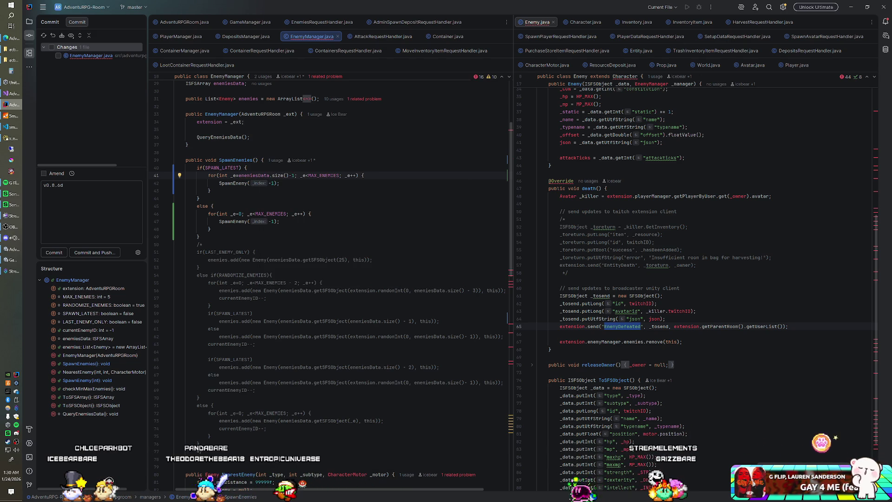
pyautogui.click(306, 175)
pyautogui.moveTo(305, 176); pyautogui.dragTo(339, 175)
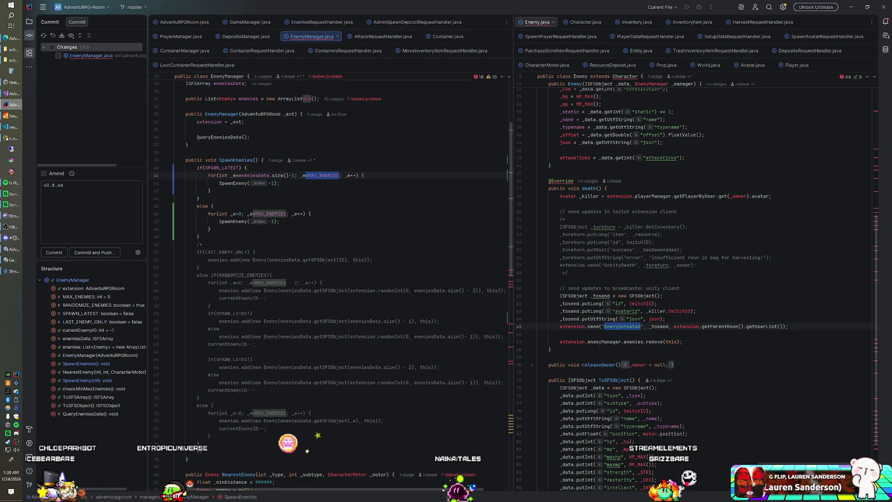
pyautogui.click(294, 176)
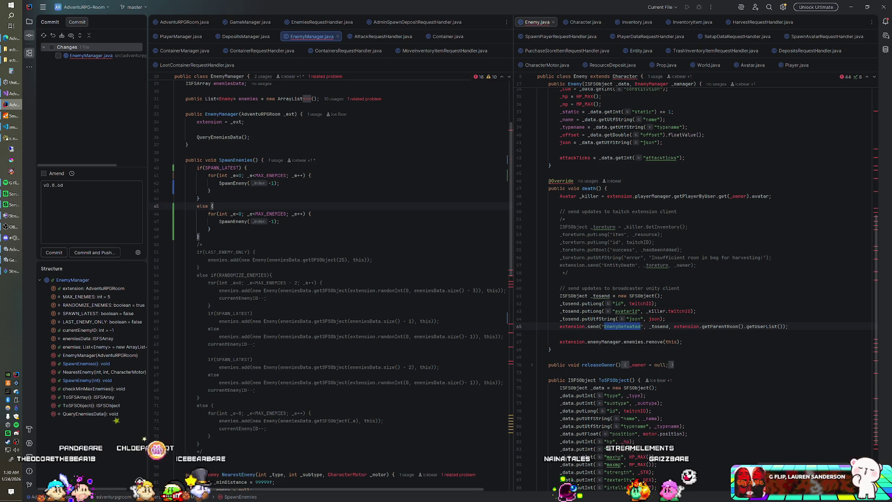
# - Replace the -1 argument of the first SpawnEnemy call with enemiesData.size() - _e - 1
pyautogui.doubleClick(272, 183)
pyautogui.press('BackSpace')
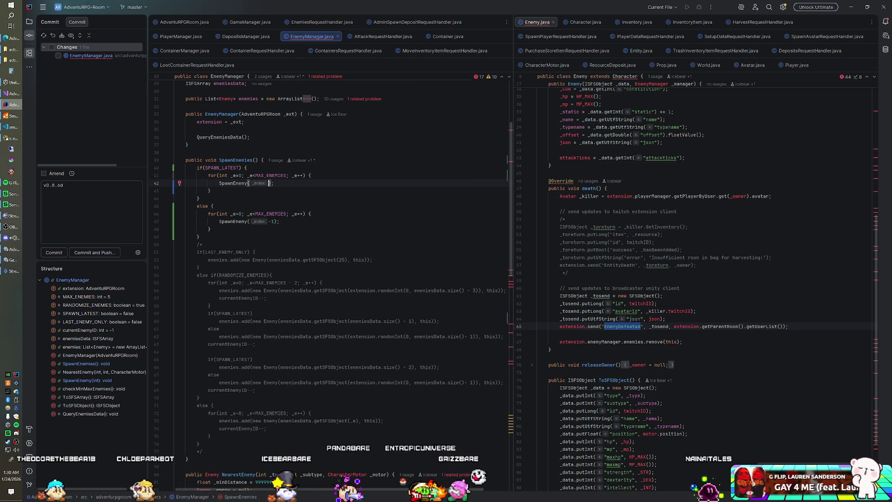
pyautogui.write('enemiesData.')
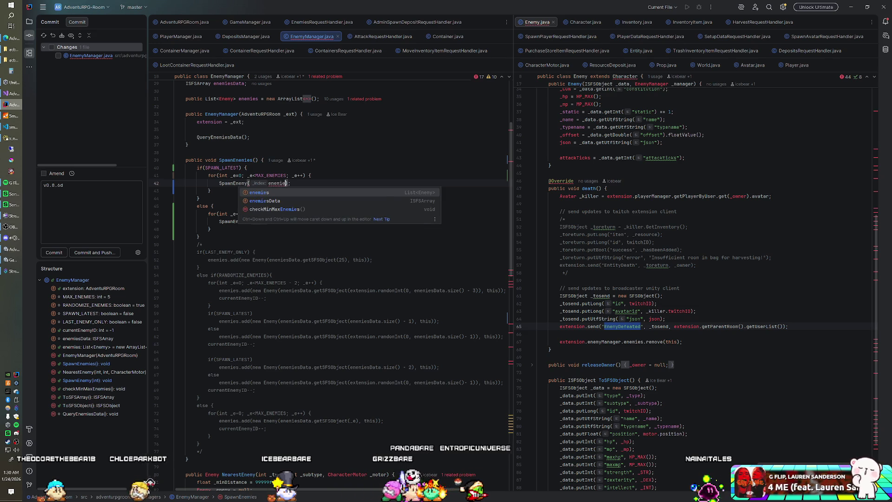
pyautogui.write('size() - ')
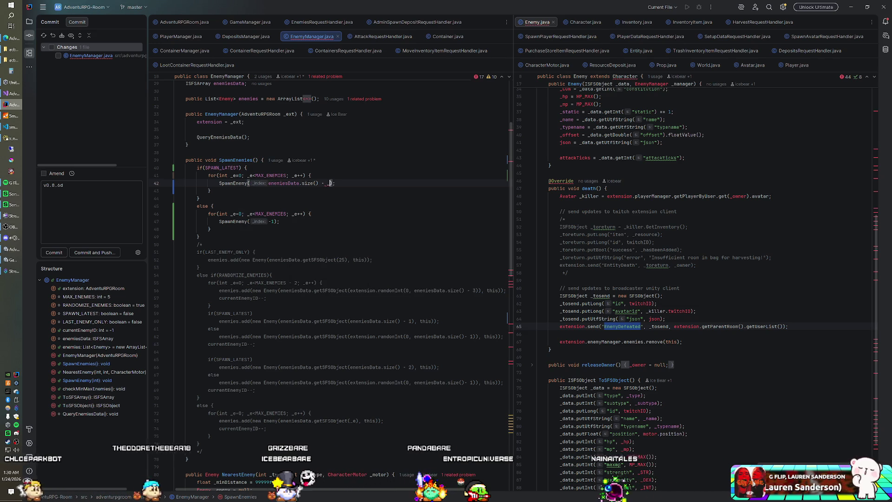
pyautogui.write('_e - 1')
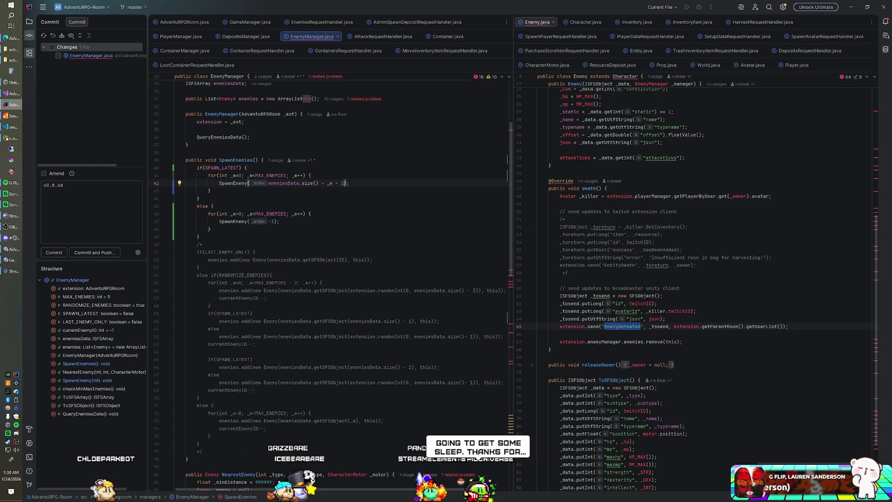
pyautogui.scroll(5, 330, 279)
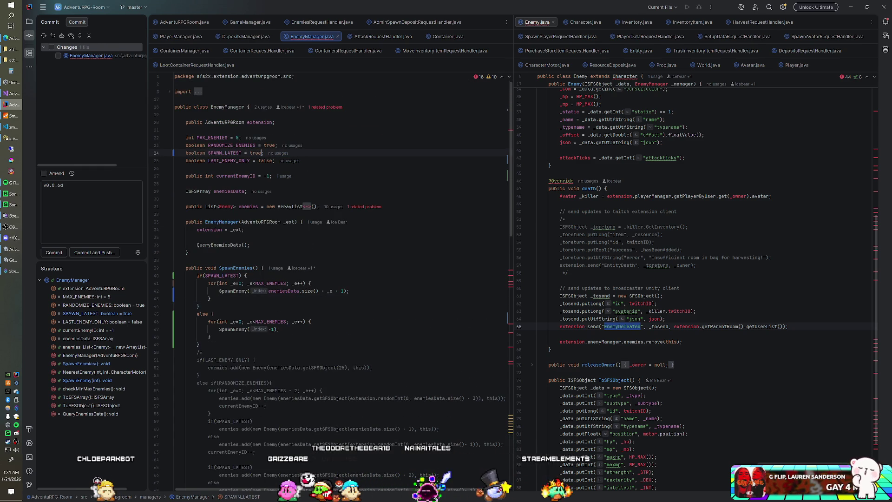
# - Delete the RANDOMIZE_ENEMIES and LAST_ENEMY_ONLY field declarations
pyautogui.press('Up')
pyautogui.press('End')
pyautogui.hotkey('shift', 'Up')
pyautogui.press('BackSpace')
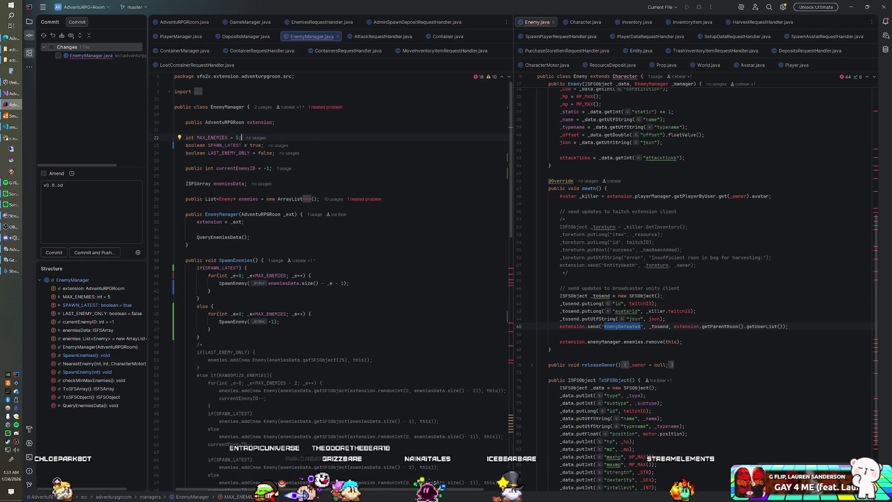
pyautogui.hotkey('shift', 'Up')
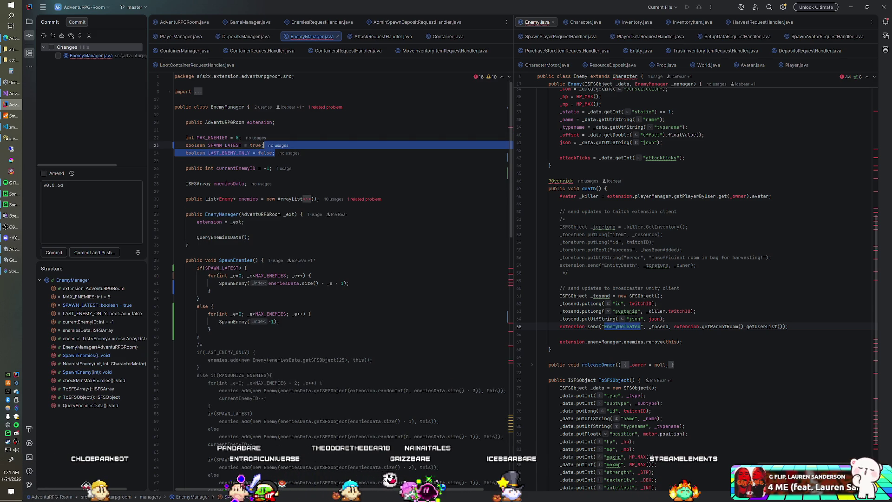
pyautogui.press('BackSpace')
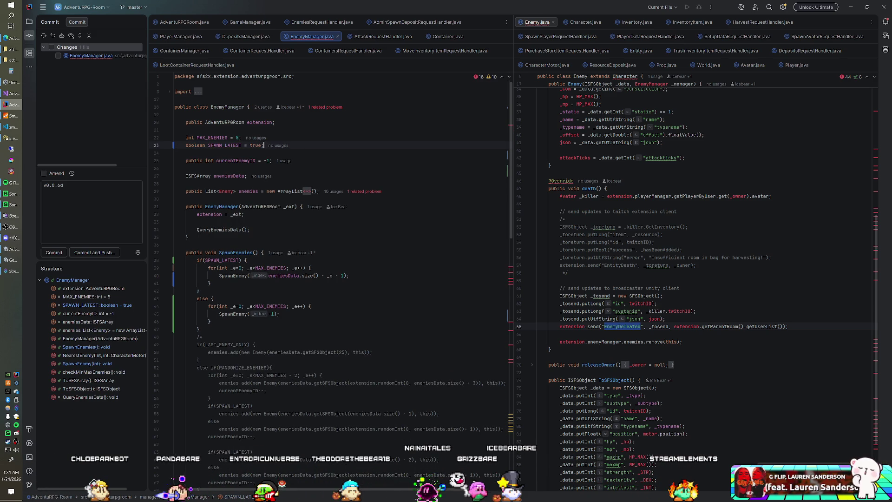
# - Remove the commented-out old spawning code after SpawnEnemies
pyautogui.click(198, 329)
pyautogui.scroll(-6, 330, 279)
pyautogui.keyDown('shift'); pyautogui.click(203, 405); pyautogui.keyUp('shift')
pyautogui.press('BackSpace')
pyautogui.scroll(3, 329, 279)
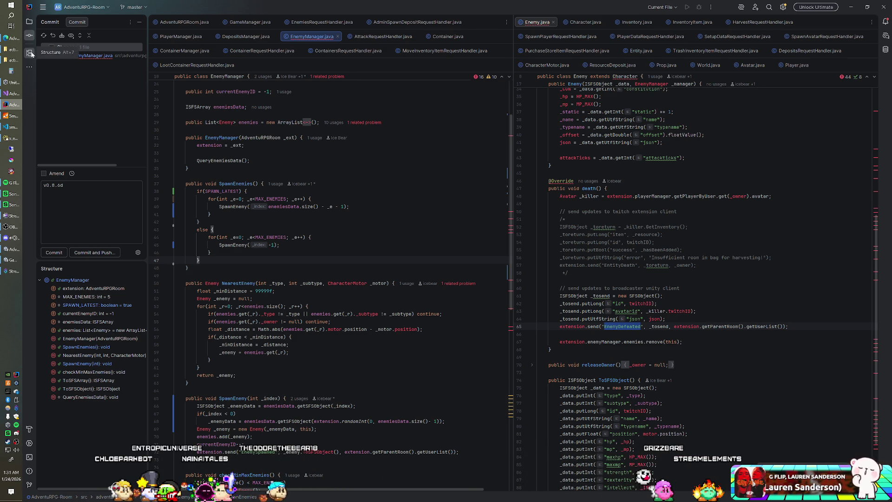
# - Rebuild the AdventuRPG-Room module and rename the SpawnRandomEnemy call to SpawnEnemy
pyautogui.click(29, 22)
pyautogui.rightClick(72, 37)
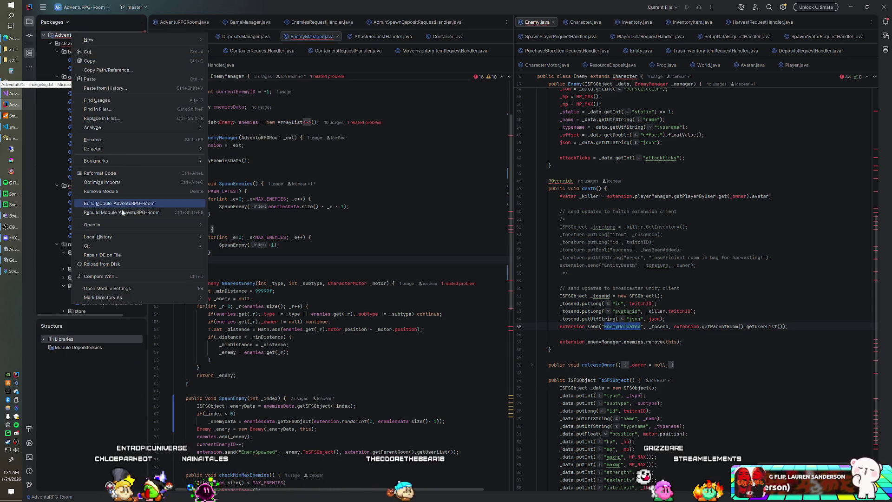
pyautogui.click(38, 113)
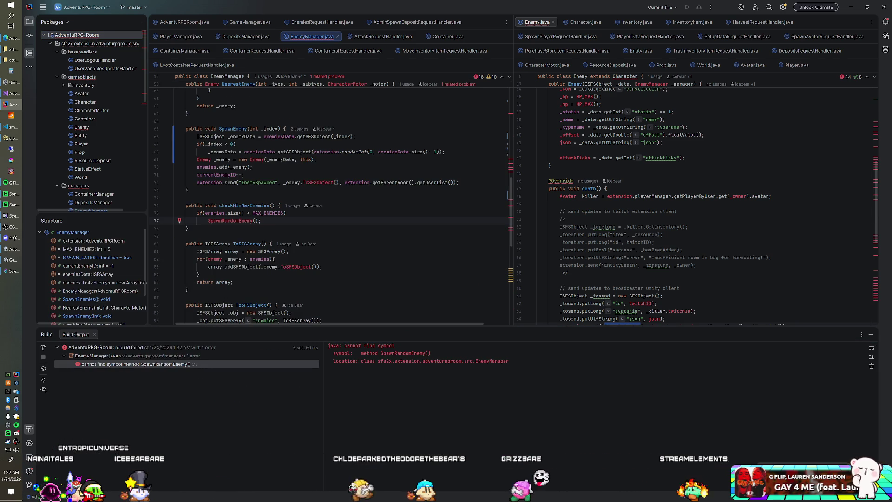
pyautogui.click(245, 221)
pyautogui.press('BackSpace')
pyautogui.press('BackSpace')
pyautogui.press('BackSpace')
pyautogui.write('-1')
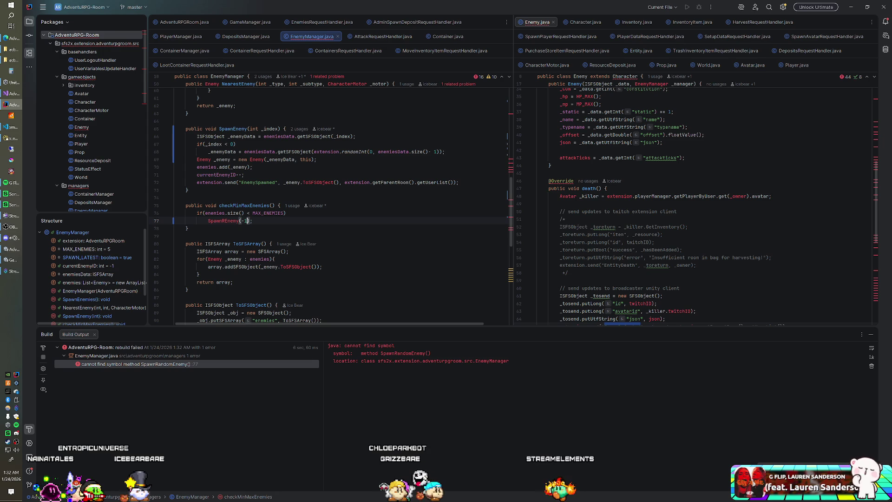
# - Rebuild again and delete the stray R left in the SpawnEnemy call
pyautogui.rightClick(96, 35)
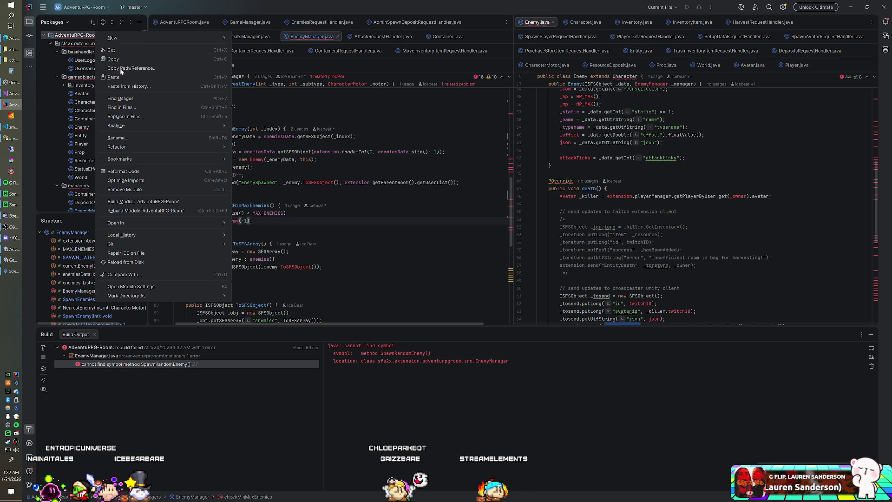
pyautogui.click(139, 210)
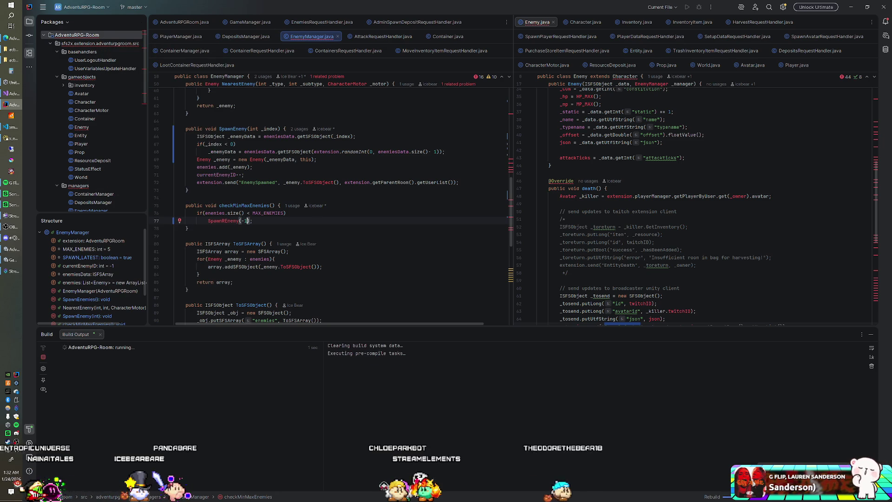
pyautogui.click(225, 221)
pyautogui.press('BackSpace')
pyautogui.press('End')
pyautogui.scroll(-2, 326, 200)
pyautogui.click(198, 224)
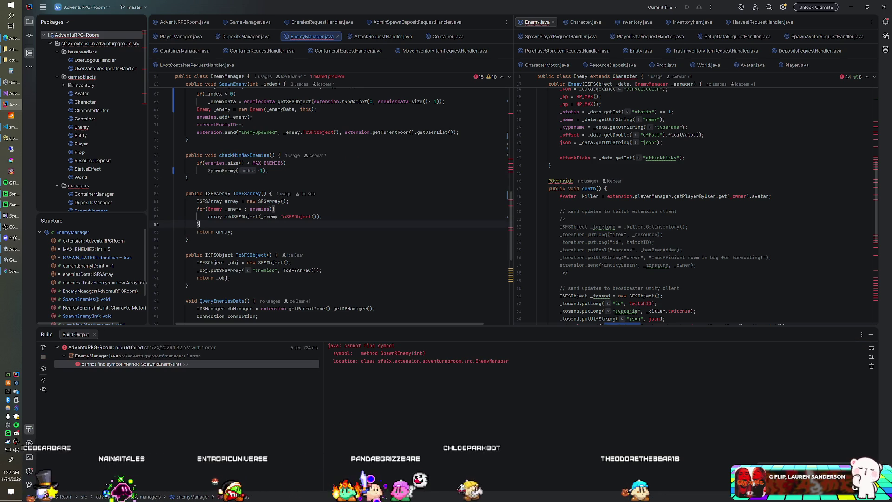
# - Rebuild the AdventuRPG-Room module successfully and launch the SmartFoxServer 2X console
pyautogui.rightClick(93, 35)
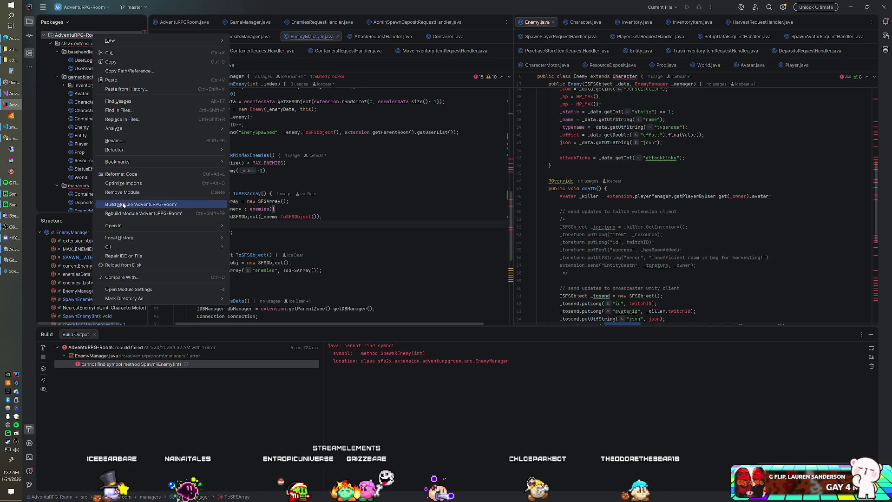
pyautogui.click(139, 213)
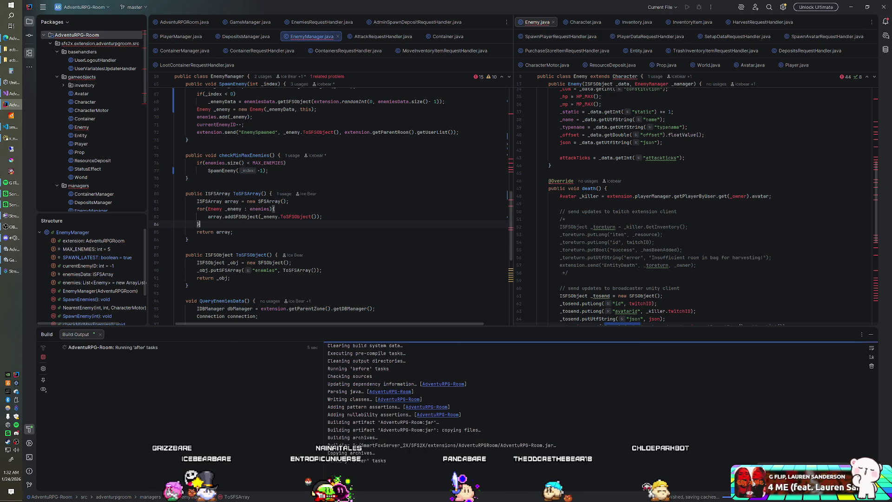
pyautogui.click(10, 115)
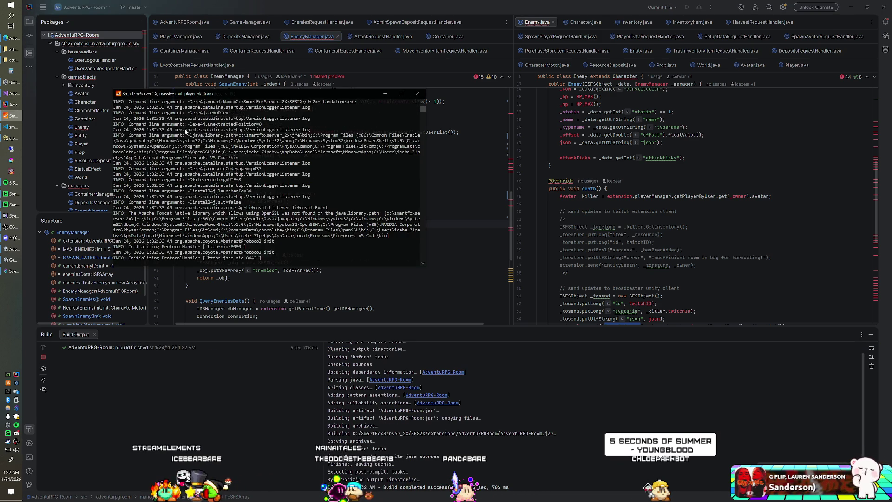
# - Hide IntelliJ's Build window, then bring up Navicat's s_enemy_subtypes table at its last row
pyautogui.hotkey('alt', 'Tab')
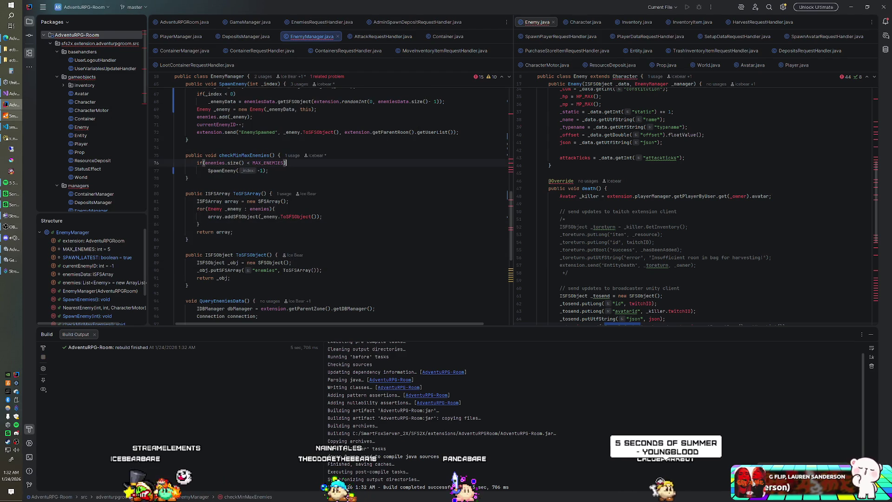
pyautogui.click(872, 338)
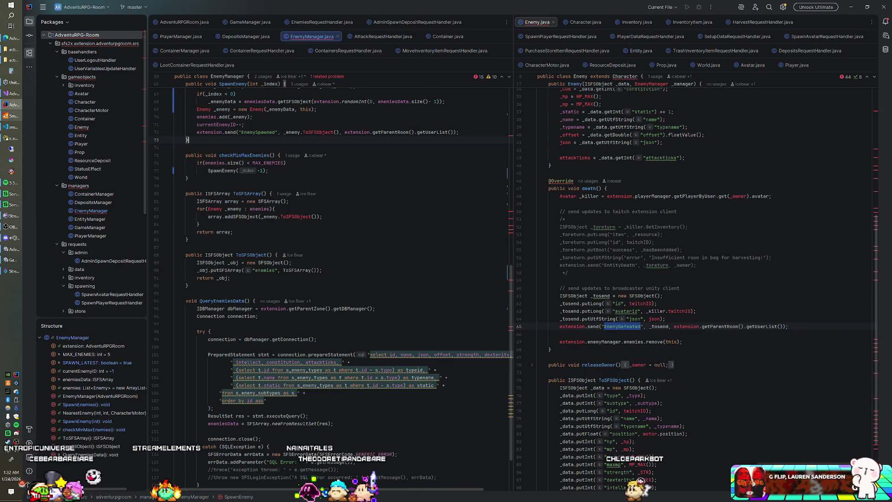
pyautogui.scroll(6, 325, 279)
pyautogui.click(188, 276)
pyautogui.scroll(4, 325, 278)
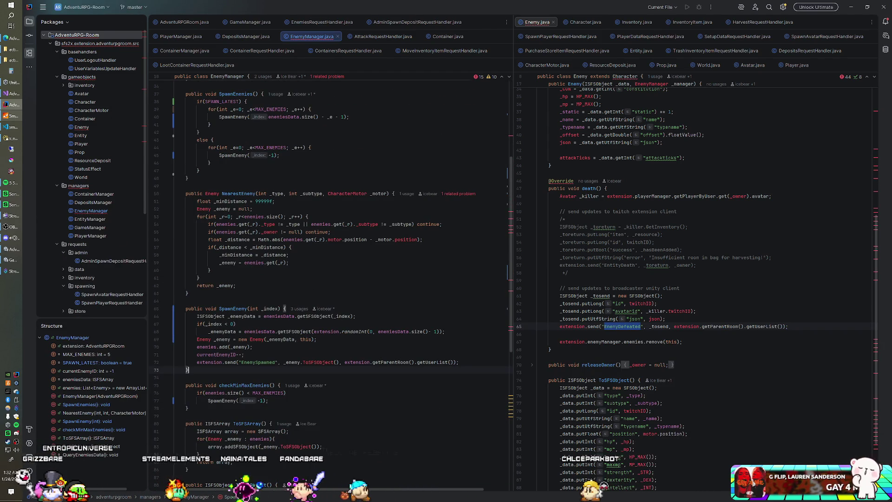
pyautogui.click(7, 139)
pyautogui.press('Down')
pyautogui.press('Down')
pyautogui.press('Down')
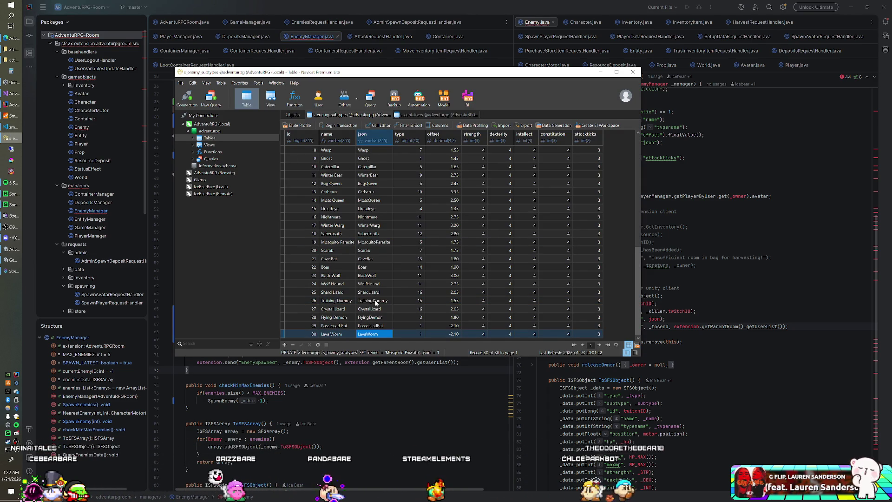
# - Switch from Navicat back through IntelliJ and on to Unity
pyautogui.hotkey('alt', 'Tab')
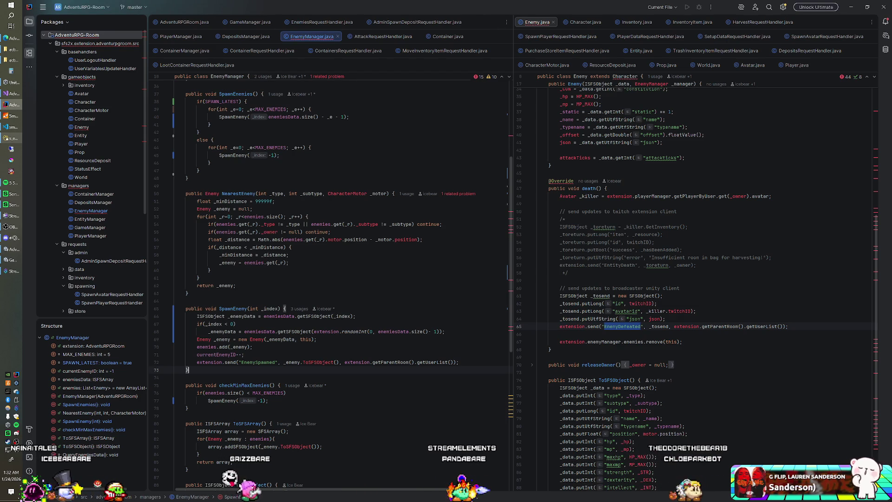
pyautogui.hotkey('alt', 'Tab')
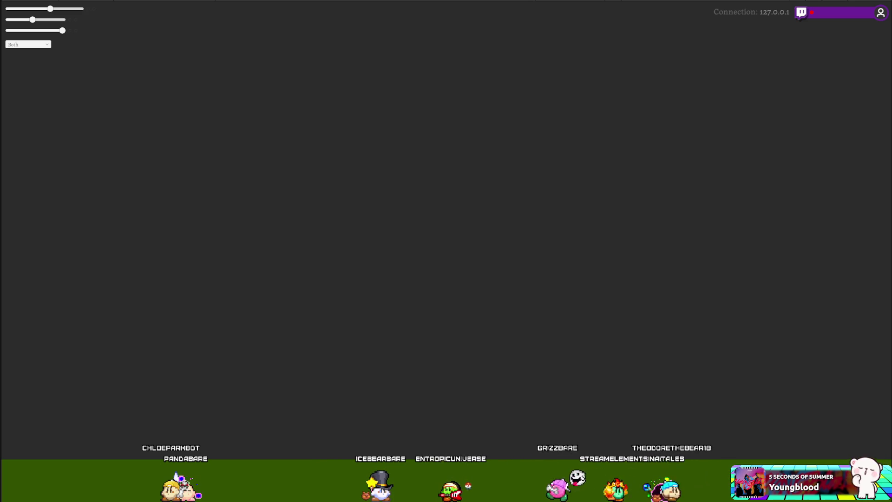
# - Return from the AdventuRPG game client to the Unity editor
pyautogui.hotkey('alt', 'Tab')
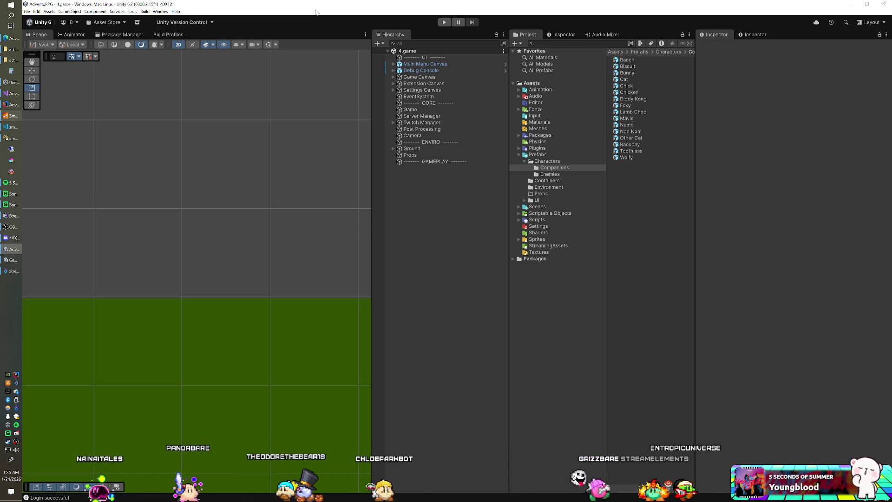
# - Browse to Packages > FantasyMonsters > Monsters > Bats > EvilEye in the Project window
pyautogui.click(518, 137)
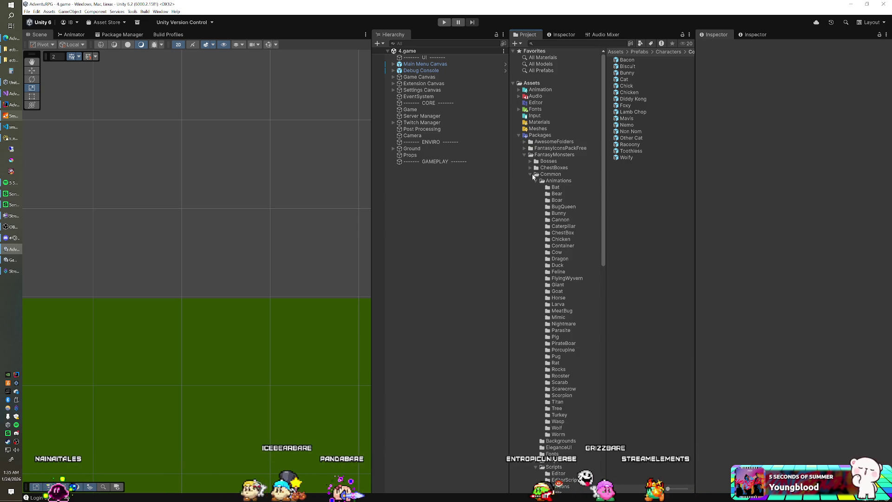
pyautogui.click(574, 187)
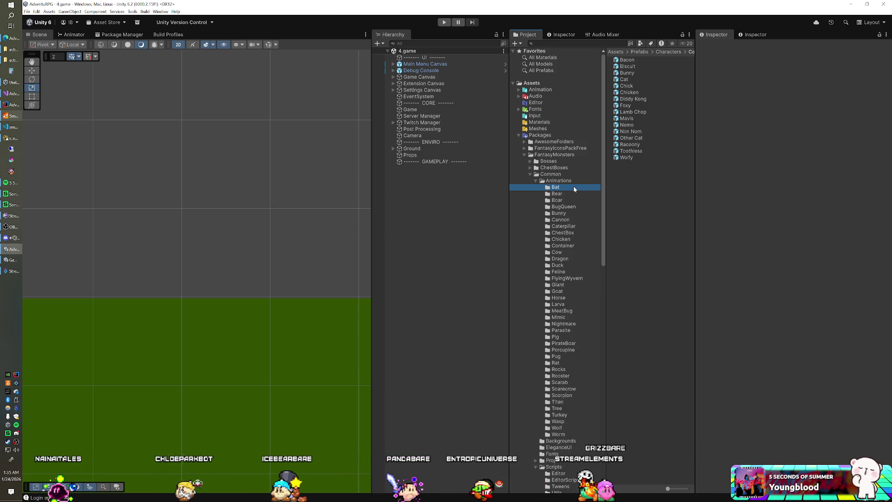
pyautogui.click(531, 174)
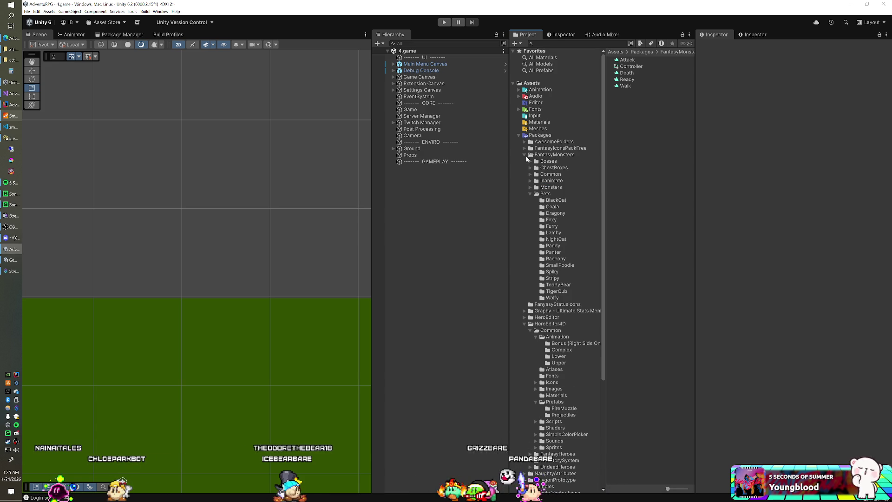
pyautogui.click(530, 194)
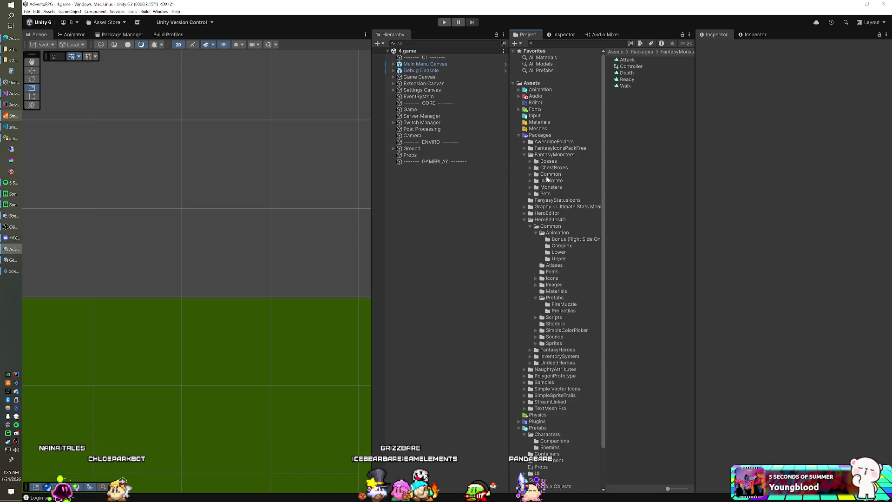
pyautogui.click(531, 174)
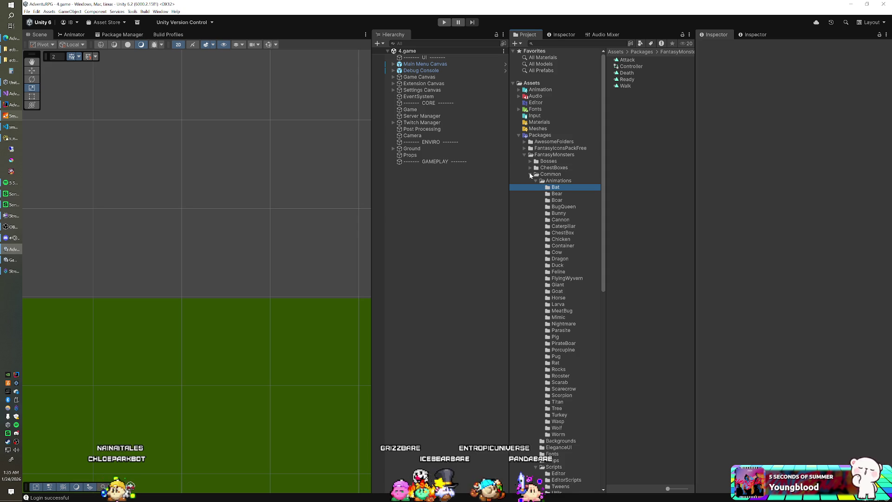
pyautogui.click(530, 174)
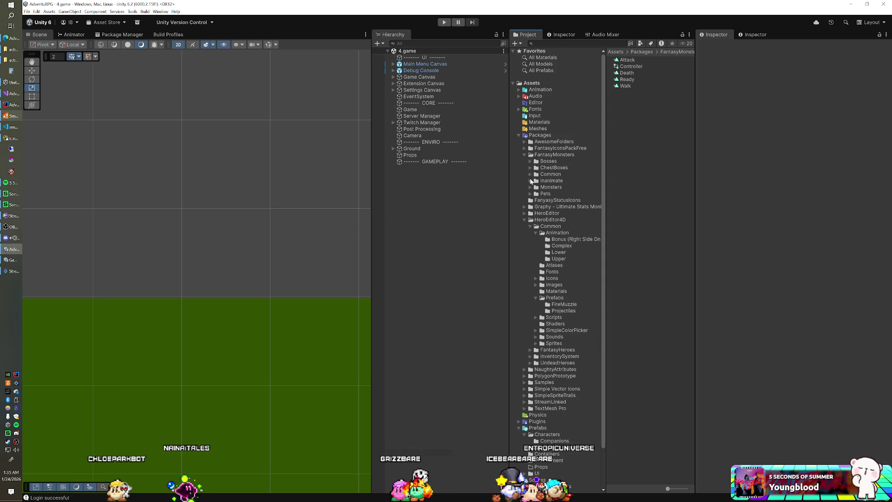
pyautogui.click(530, 187)
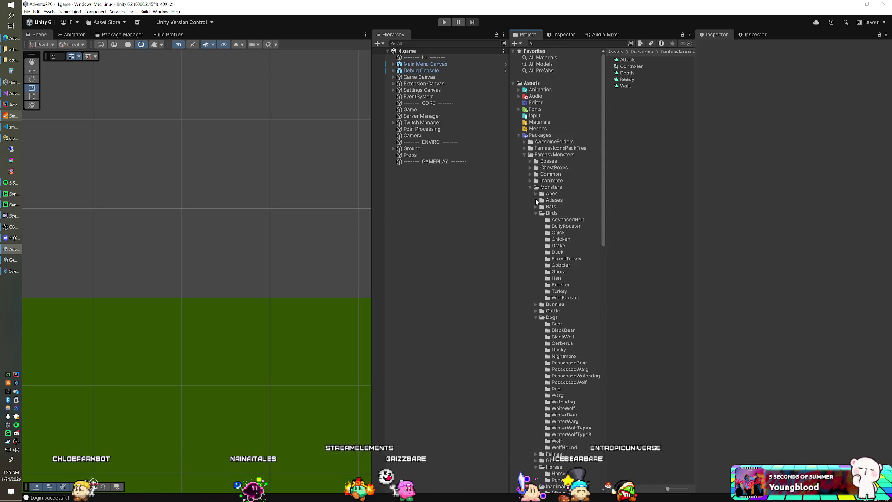
pyautogui.click(536, 207)
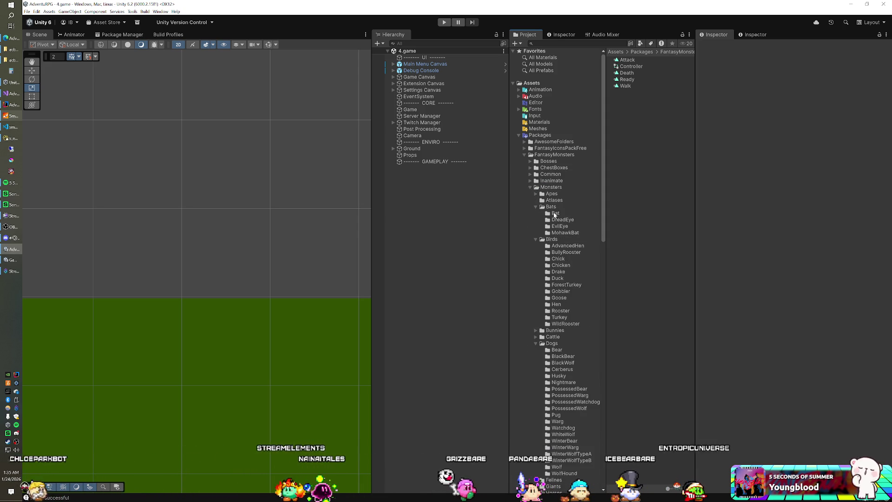
pyautogui.click(559, 226)
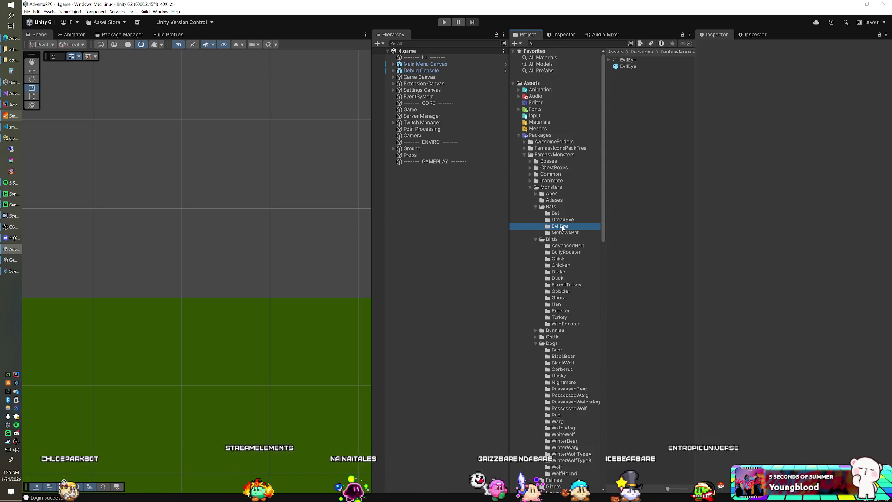
# - Preview the EvilEye prefab and drop an EvilEye instance into the 4.game scene
pyautogui.click(627, 67)
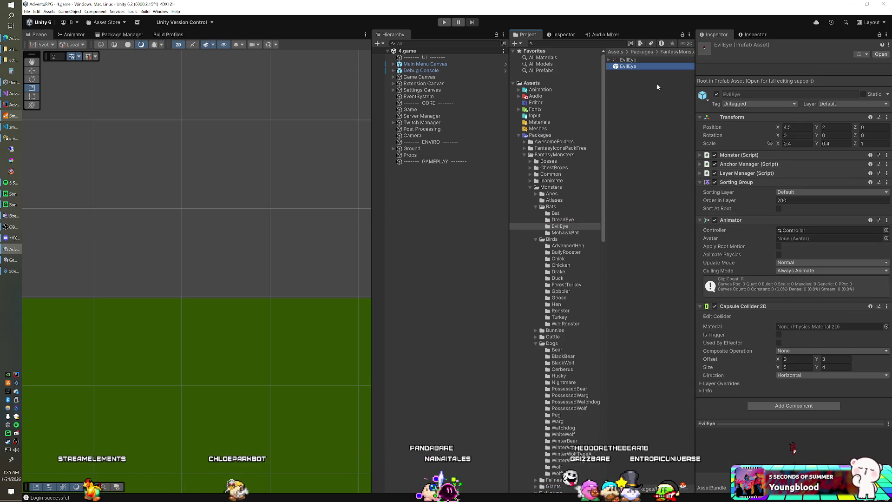
pyautogui.moveTo(744, 422); pyautogui.dragTo(456, 305)
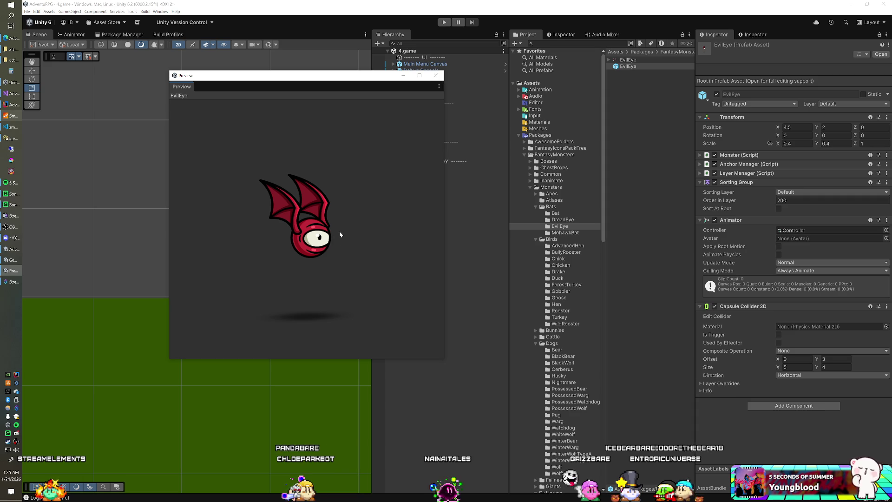
pyautogui.moveTo(635, 66); pyautogui.dragTo(479, 228)
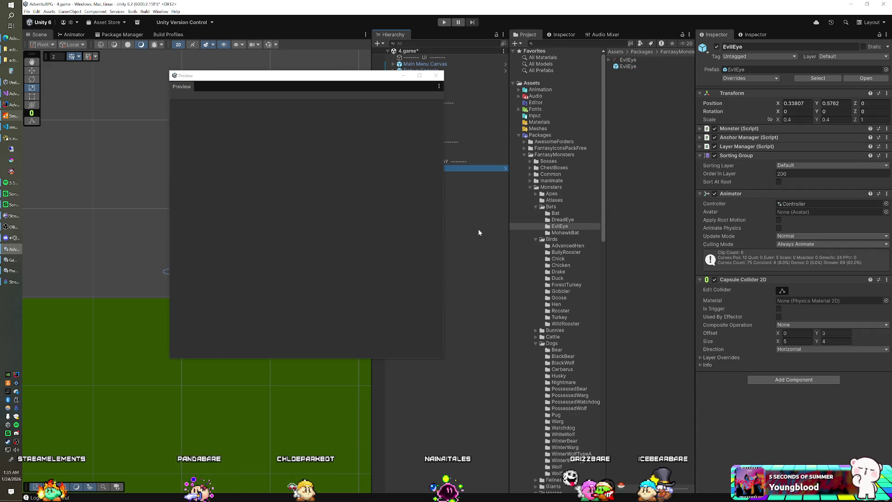
pyautogui.click(562, 233)
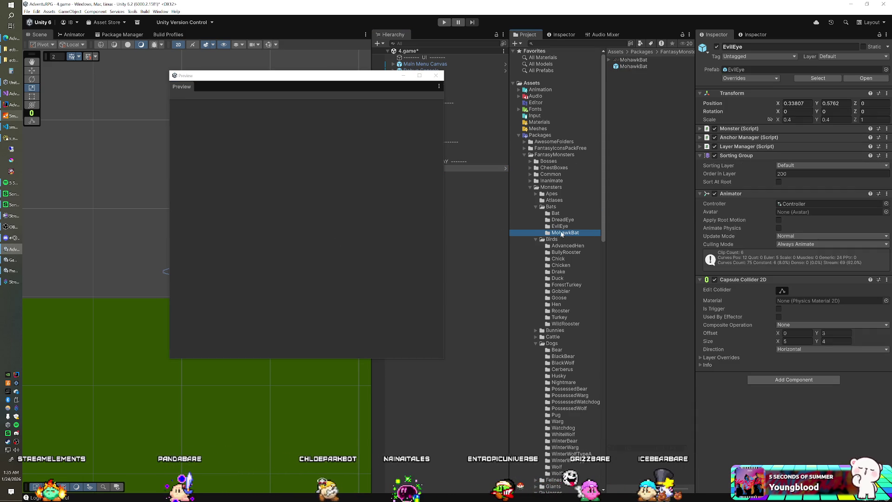
pyautogui.hotkey('alt', 'Tab')
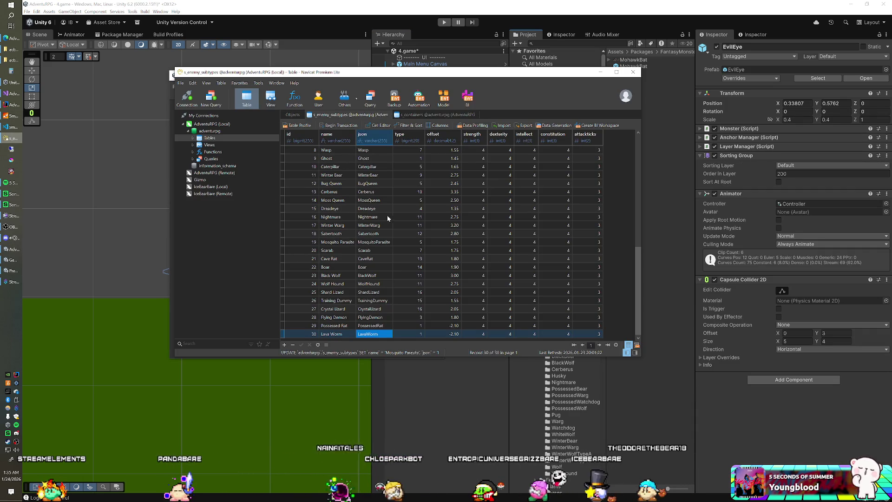
pyautogui.press('Up')
pyautogui.press('Up')
pyautogui.press('Up')
pyautogui.press('Up')
pyautogui.press('Up')
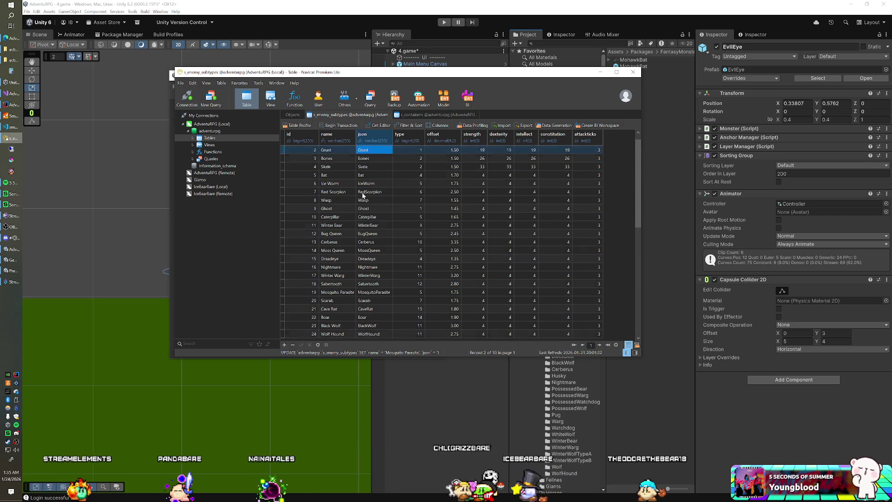
pyautogui.press('Down')
pyautogui.press('Down')
pyautogui.press('Down')
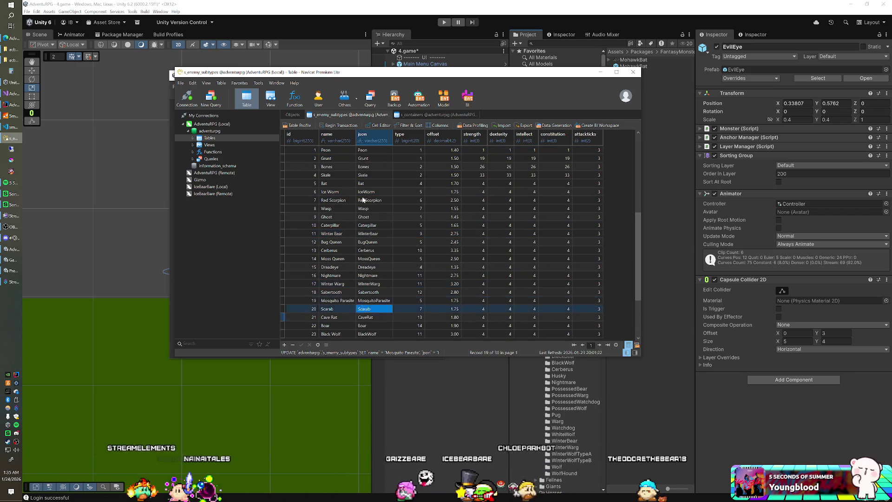
pyautogui.click(383, 379)
# - Add a MohawkBat instance to the scene and preview the DreadEye prefab
pyautogui.moveTo(302, 75); pyautogui.dragTo(209, 93)
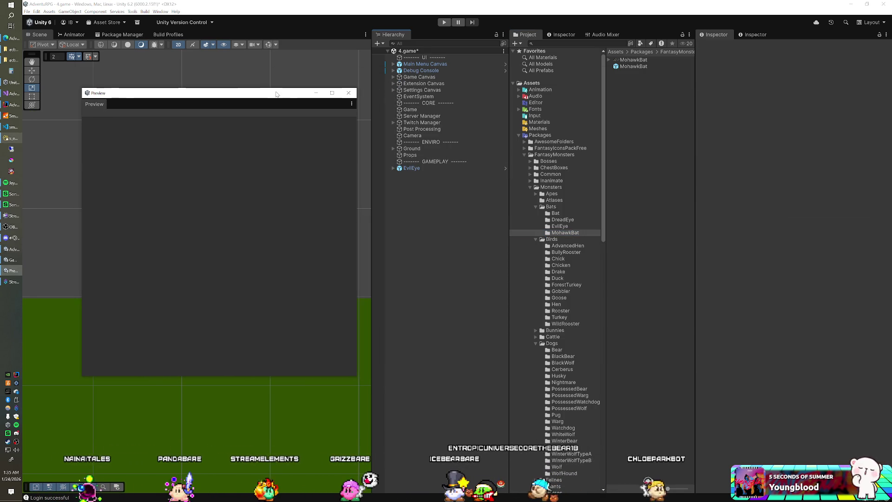
pyautogui.moveTo(642, 66)
pyautogui.mouseDown()
pyautogui.moveTo(488, 176)
pyautogui.moveTo(434, 198)
pyautogui.mouseUp()
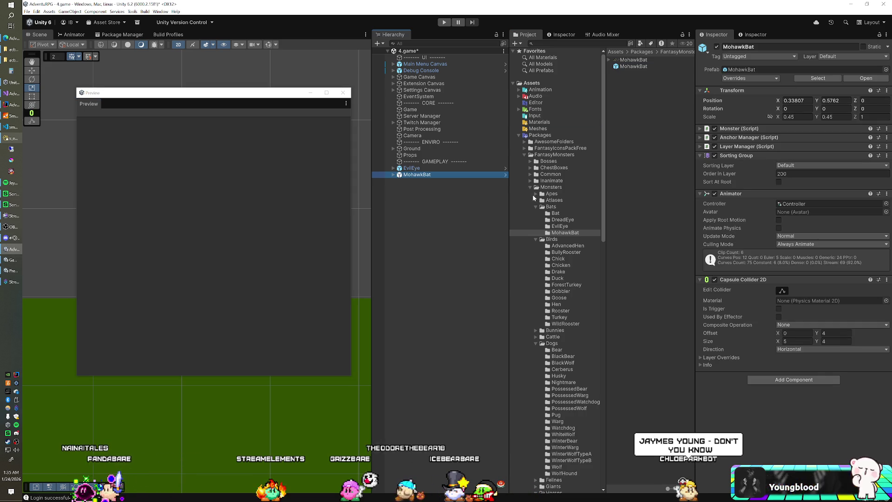
pyautogui.click(568, 221)
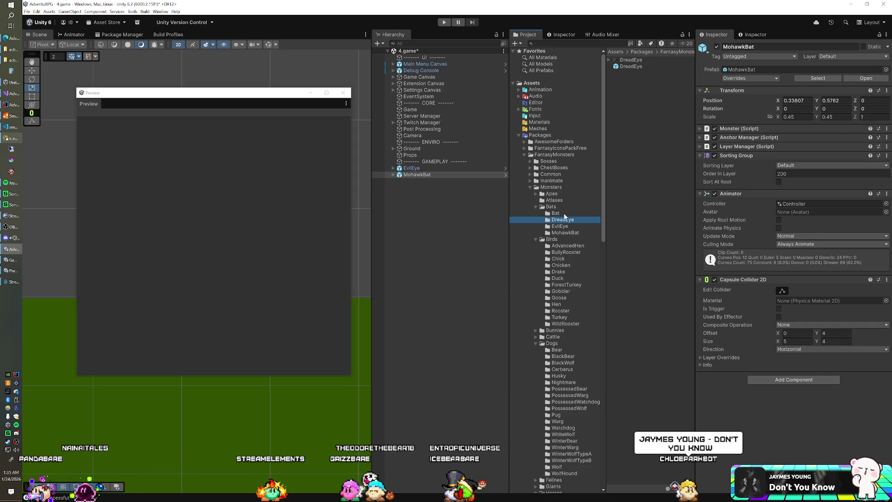
pyautogui.click(642, 67)
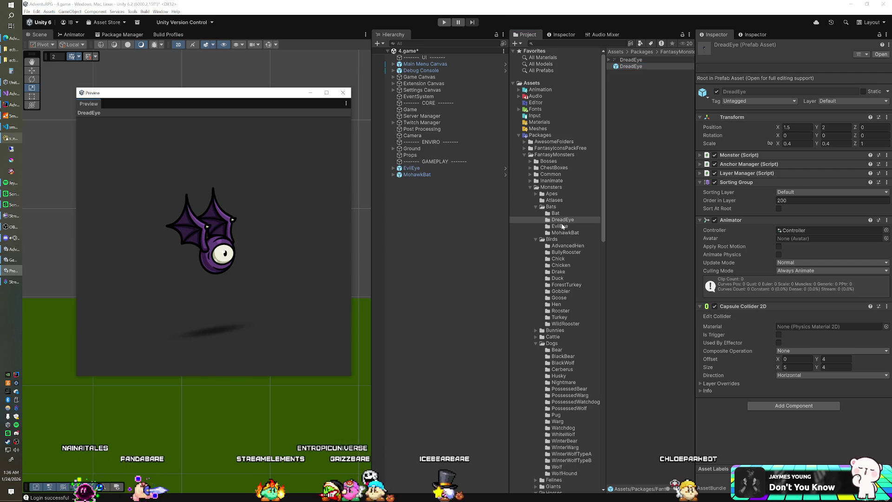
pyautogui.click(537, 207)
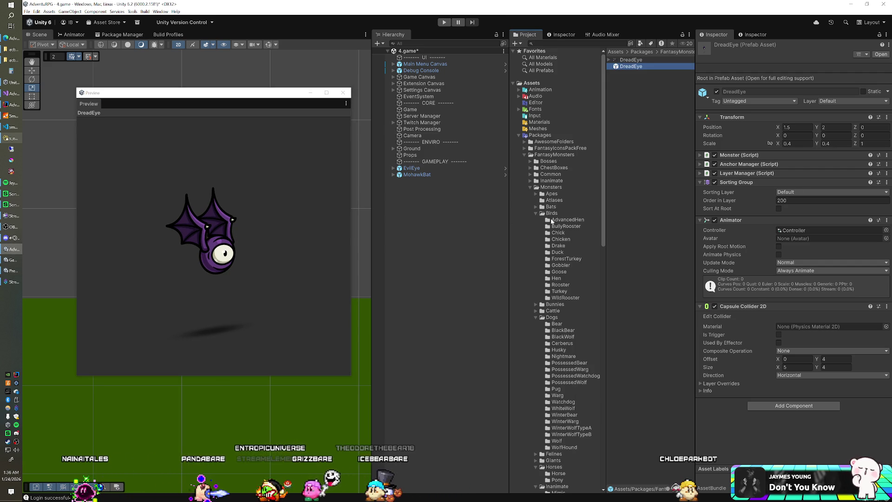
# - Preview the DarkBunny, LittleBunny and Bunny prefabs in the Bunnies folder
pyautogui.click(537, 213)
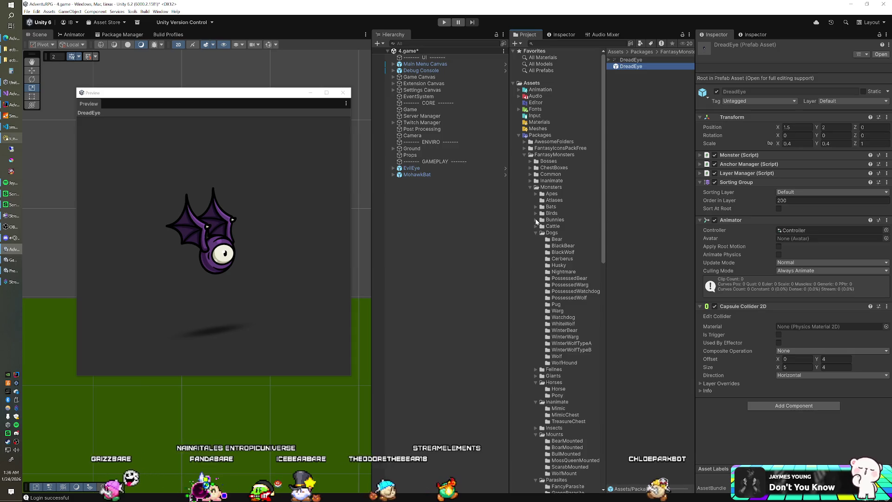
pyautogui.click(535, 219)
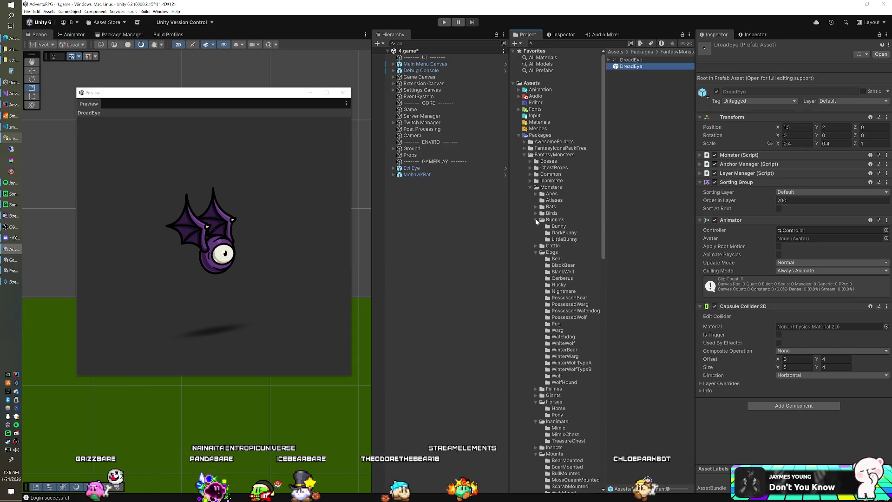
pyautogui.click(564, 233)
pyautogui.click(625, 67)
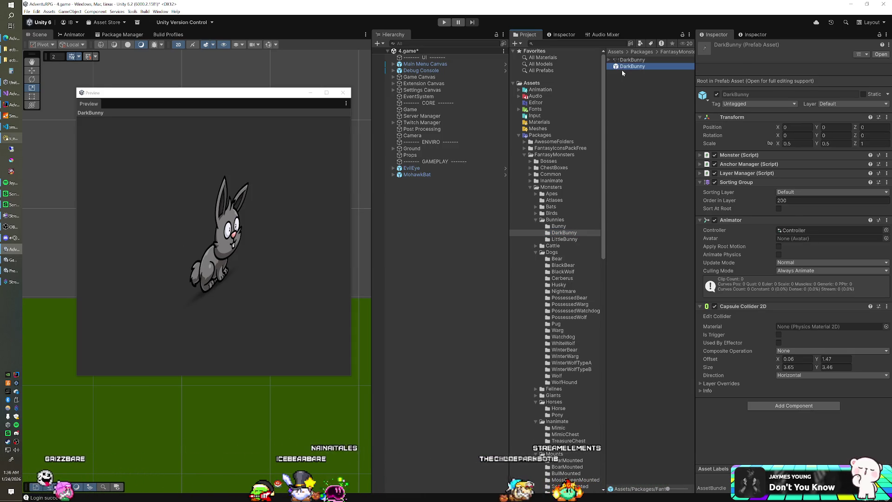
pyautogui.click(204, 246)
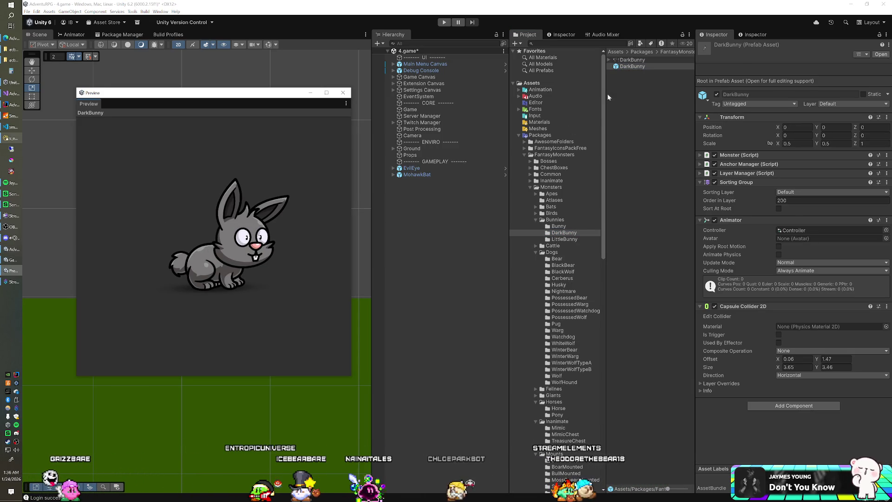
pyautogui.click(561, 238)
pyautogui.click(634, 67)
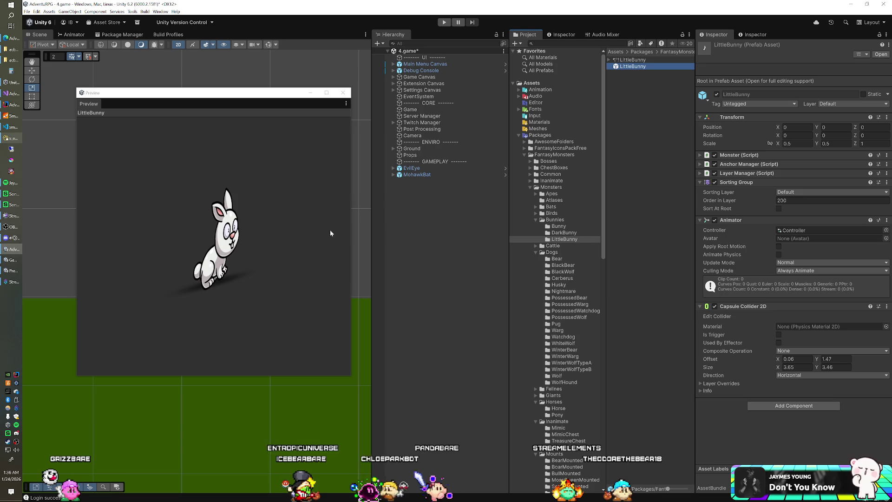
pyautogui.click(571, 228)
pyautogui.click(627, 65)
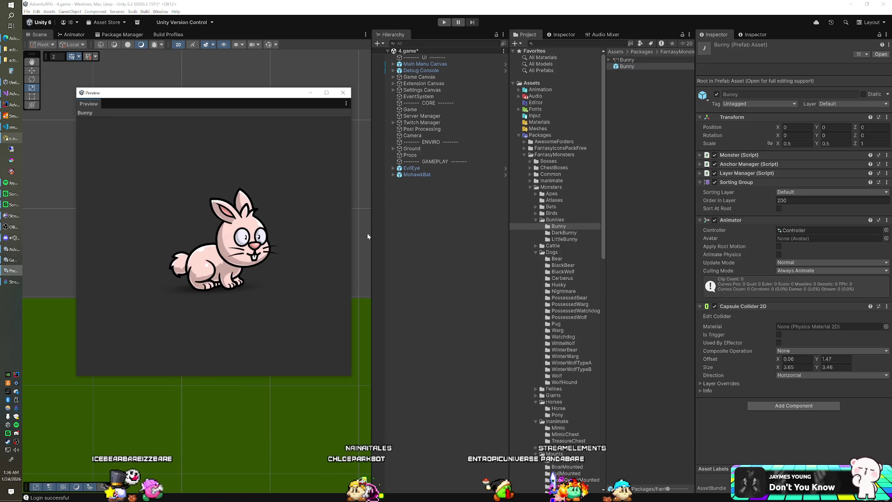
# - Look through the Cattle folder, then preview the Dogs > Bear prefab from the side
pyautogui.click(536, 219)
pyautogui.click(536, 225)
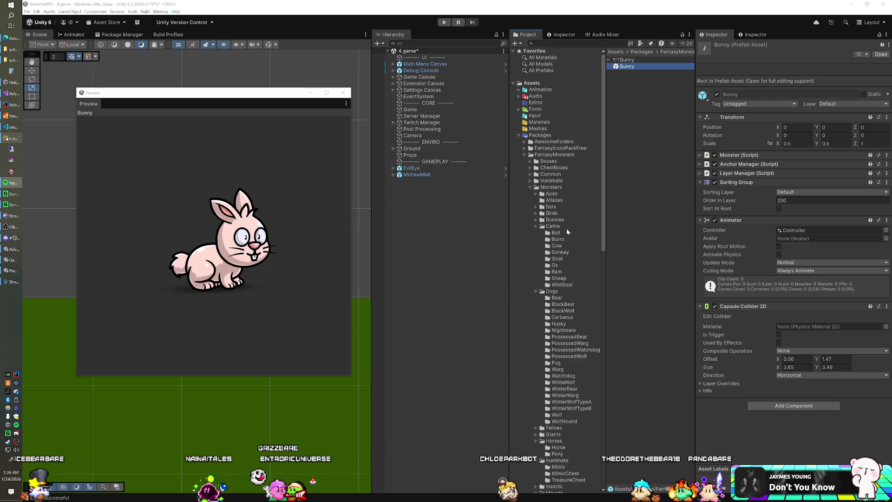
pyautogui.click(536, 226)
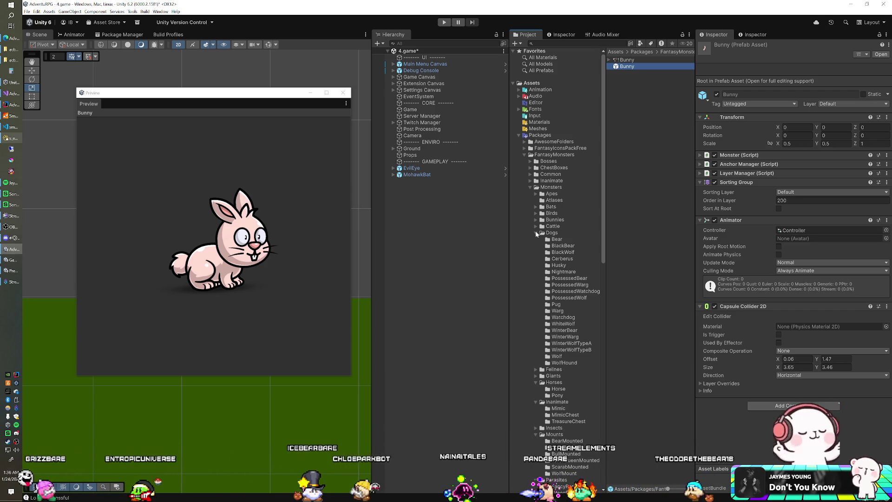
pyautogui.click(568, 240)
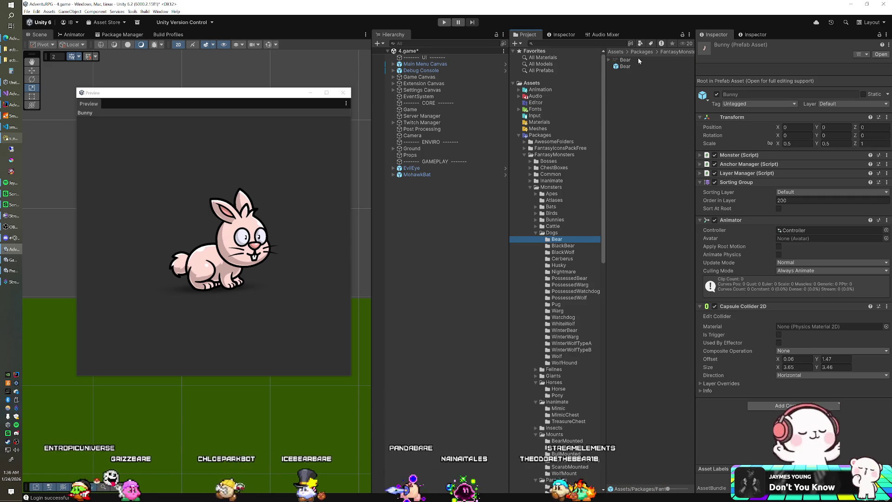
pyautogui.click(624, 66)
pyautogui.moveTo(267, 227); pyautogui.dragTo(183, 202)
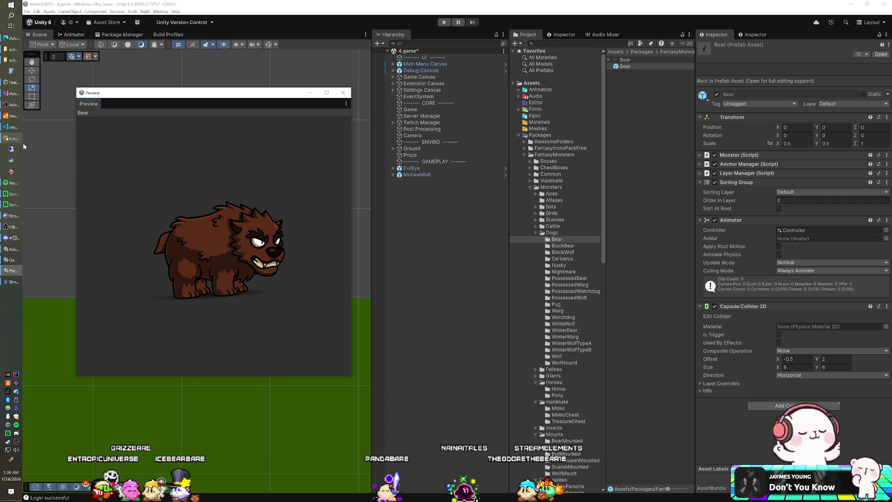
# - Check the enemy subtypes table in Navicat, then return to Unity
pyautogui.click(11, 139)
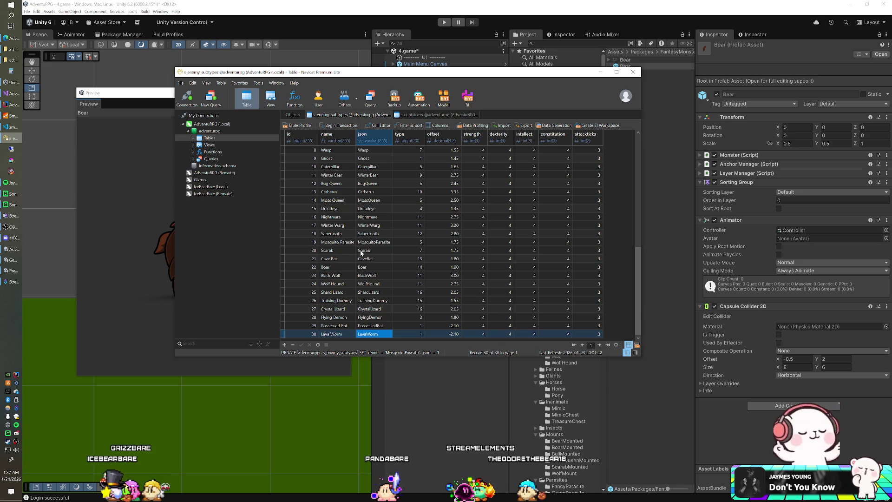
pyautogui.press('Up')
pyautogui.press('Up')
pyautogui.press('Up')
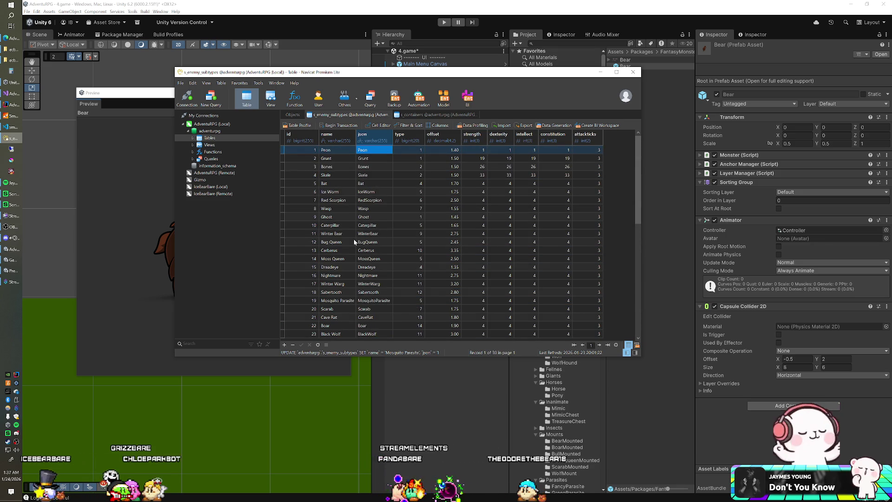
pyautogui.click(436, 373)
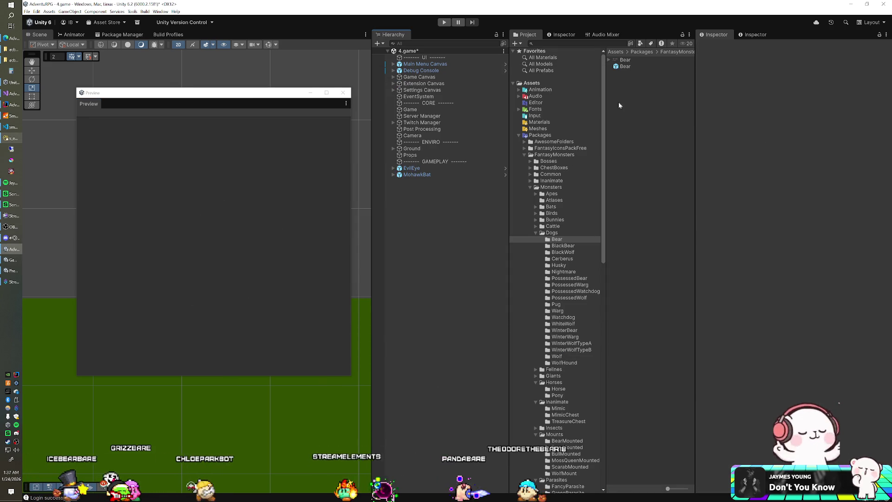
# - Add Bear, BlackBear and PossessedBlackBear instances to the scene
pyautogui.moveTo(626, 66)
pyautogui.mouseDown()
pyautogui.moveTo(498, 212)
pyautogui.moveTo(452, 231)
pyautogui.mouseUp()
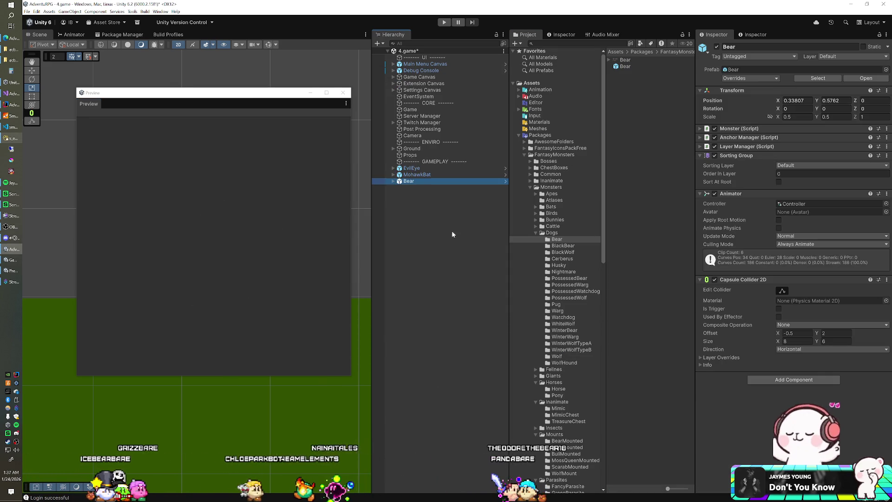
pyautogui.click(555, 246)
pyautogui.click(630, 66)
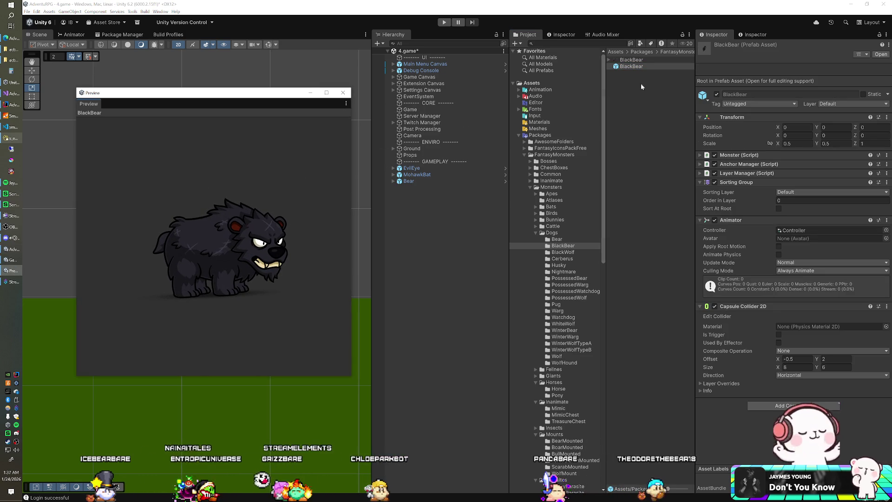
pyautogui.moveTo(642, 65)
pyautogui.mouseDown()
pyautogui.moveTo(398, 233)
pyautogui.moveTo(464, 222)
pyautogui.mouseUp()
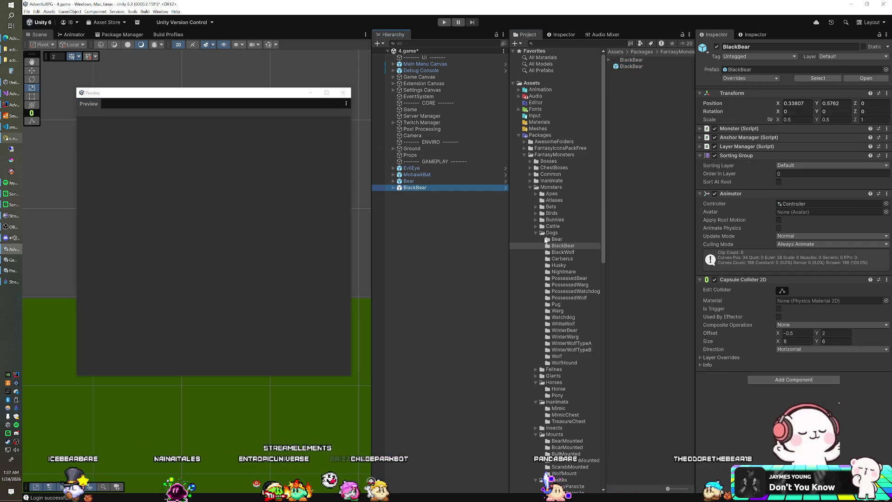
pyautogui.click(561, 252)
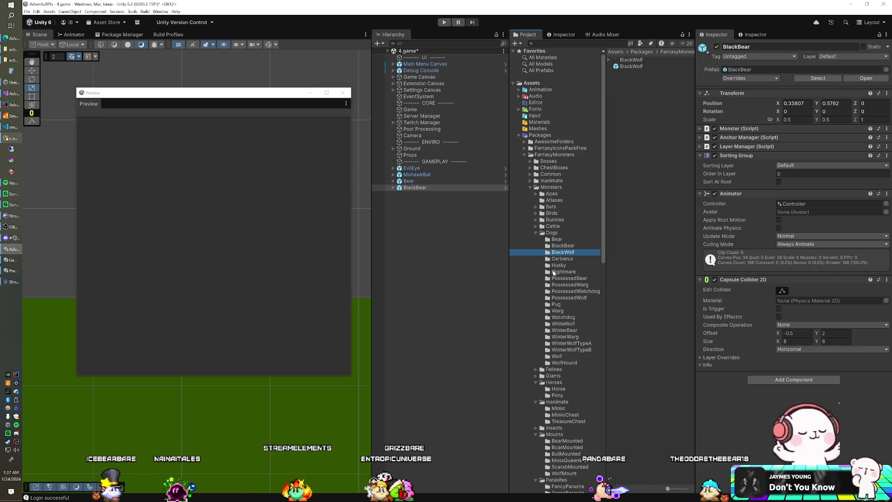
pyautogui.click(554, 279)
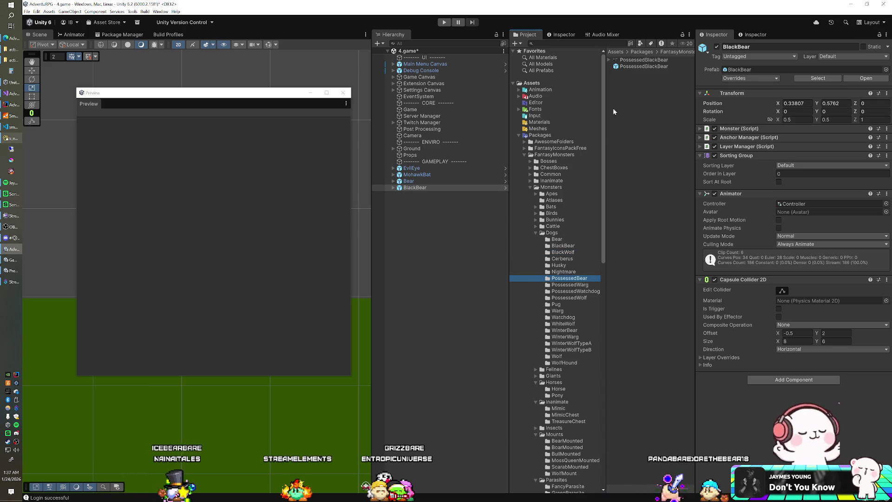
pyautogui.click(633, 68)
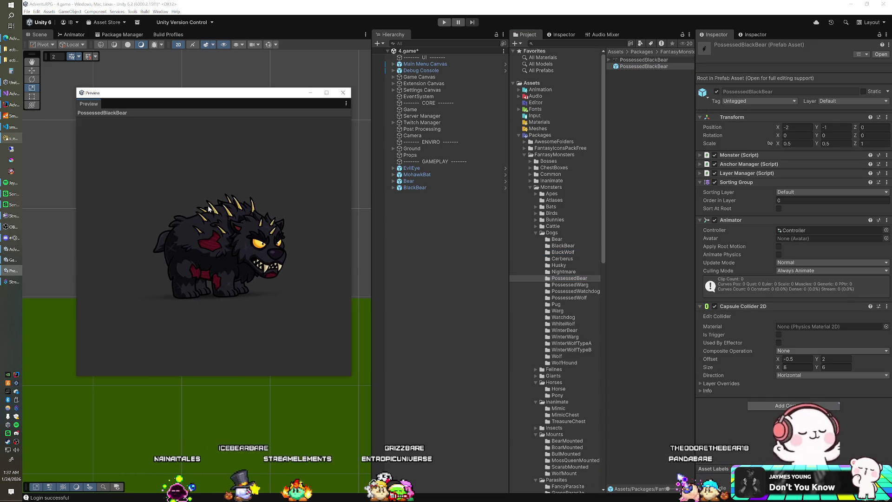
pyautogui.moveTo(634, 68); pyautogui.dragTo(442, 219)
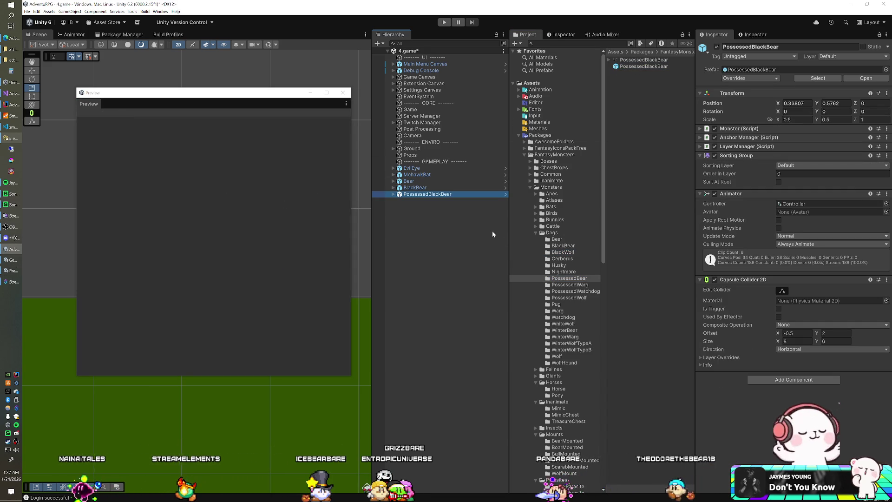
# - Add PossessedWarg, PossessedWatchdog and PossessedWolf instances, then preview the Warg prefab
pyautogui.click(558, 285)
pyautogui.click(638, 67)
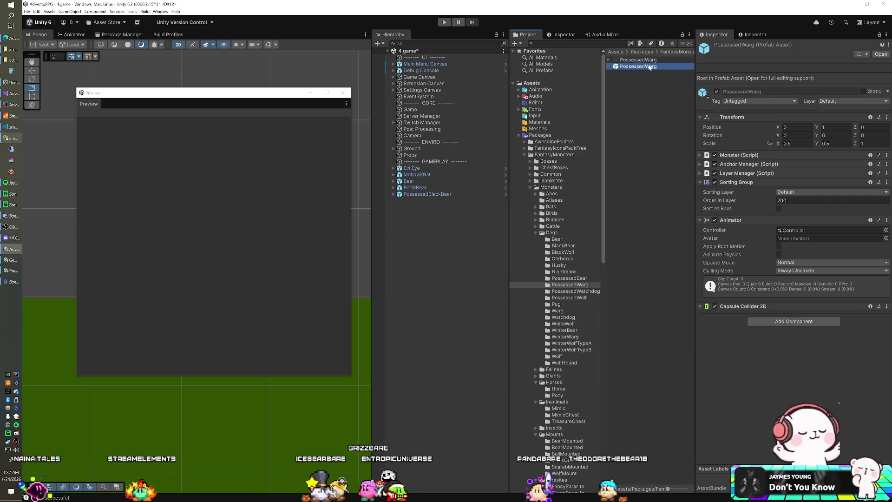
pyautogui.moveTo(651, 67); pyautogui.dragTo(463, 232)
pyautogui.click(559, 292)
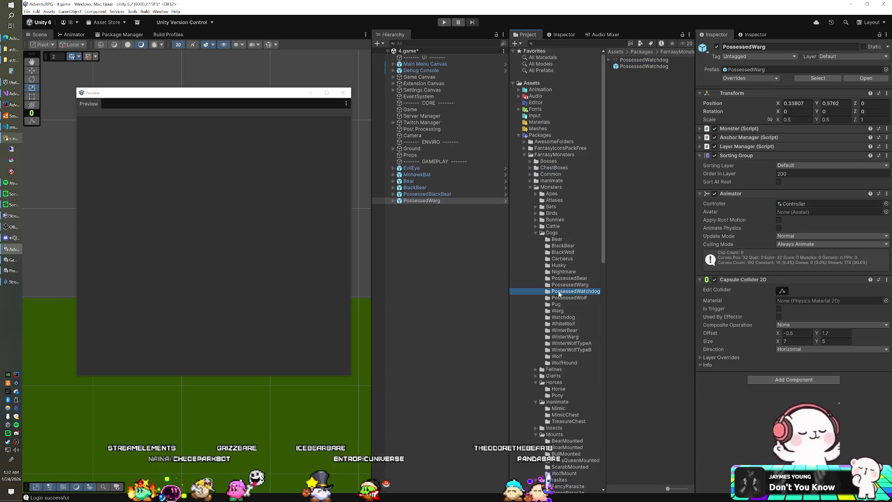
pyautogui.click(650, 66)
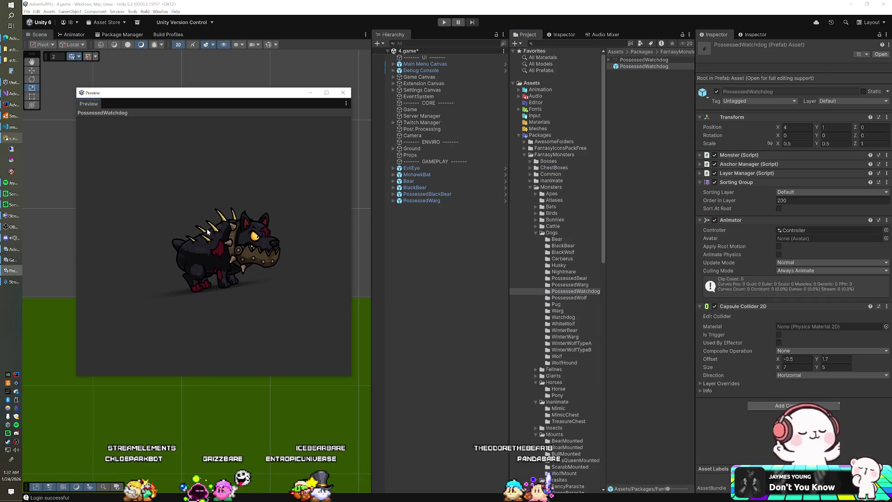
pyautogui.moveTo(635, 67)
pyautogui.mouseDown()
pyautogui.moveTo(534, 122)
pyautogui.moveTo(418, 242)
pyautogui.mouseUp()
pyautogui.click(569, 297)
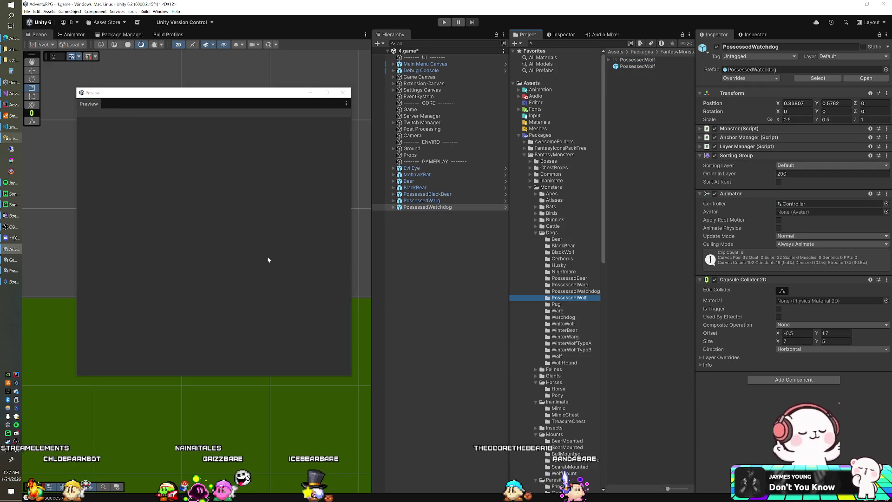
pyautogui.click(636, 66)
pyautogui.moveTo(232, 239); pyautogui.dragTo(274, 217)
pyautogui.moveTo(627, 67)
pyautogui.mouseDown()
pyautogui.moveTo(409, 238)
pyautogui.moveTo(422, 237)
pyautogui.mouseUp()
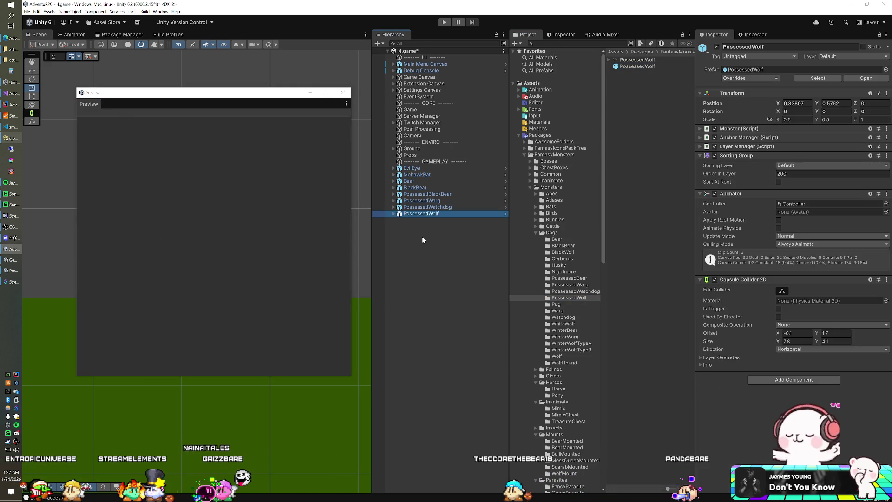
pyautogui.click(558, 310)
pyautogui.click(626, 66)
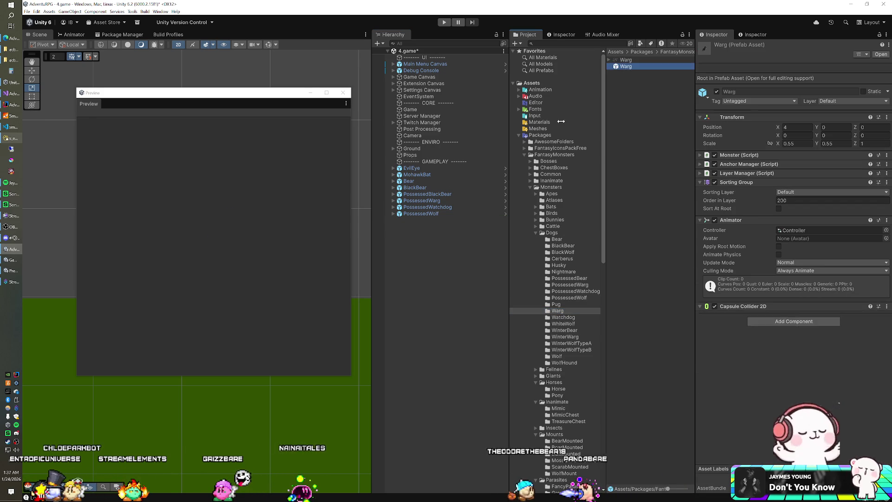
# - Close the floating Warg preview window and select PossessedWolf in the scene
pyautogui.moveTo(283, 252); pyautogui.dragTo(328, 260)
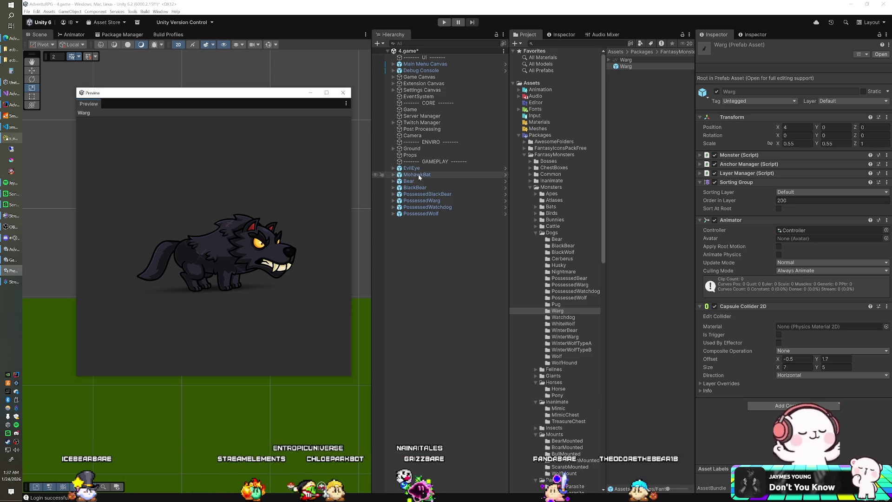
pyautogui.click(344, 93)
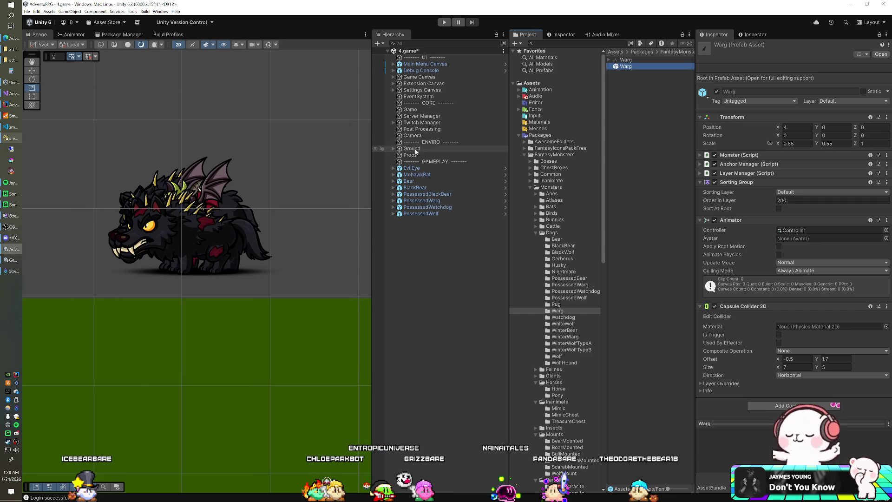
pyautogui.click(425, 213)
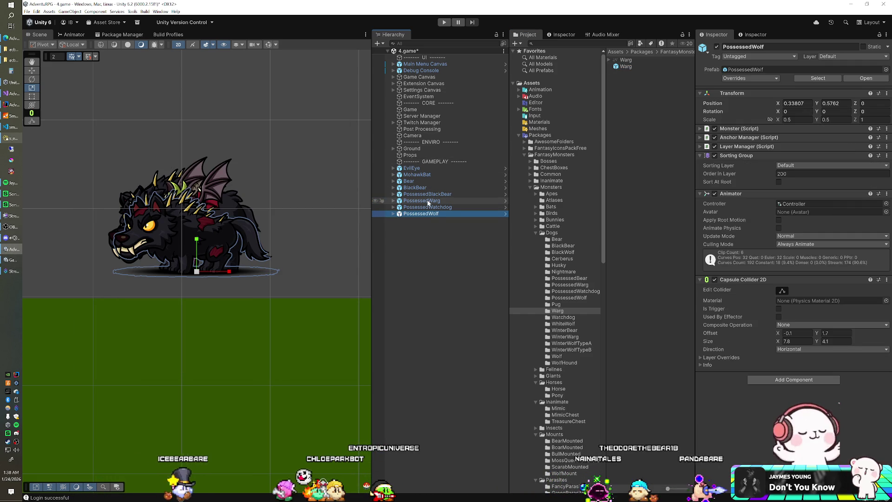
# - Put the eight monsters EvilEye through PossessedWolf on the Character layer, confirming the change
pyautogui.keyDown('shift'); pyautogui.click(428, 201); pyautogui.keyUp('shift')
pyautogui.click(716, 48)
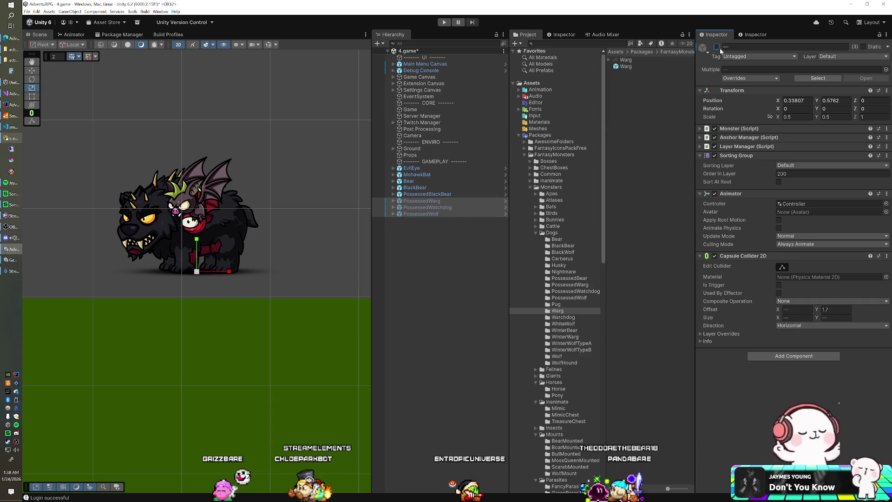
pyautogui.click(716, 47)
pyautogui.click(411, 168)
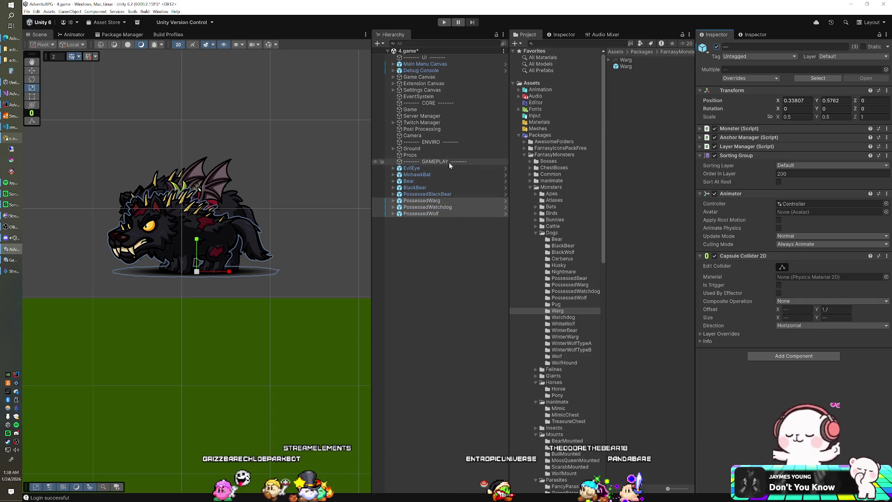
pyautogui.keyDown('shift'); pyautogui.click(432, 214); pyautogui.keyUp('shift')
pyautogui.click(855, 56)
pyautogui.click(839, 101)
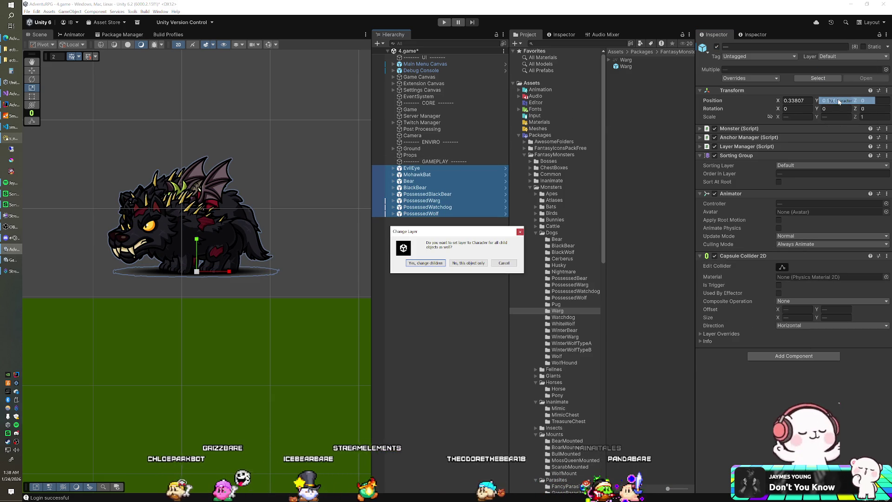
pyautogui.click(468, 263)
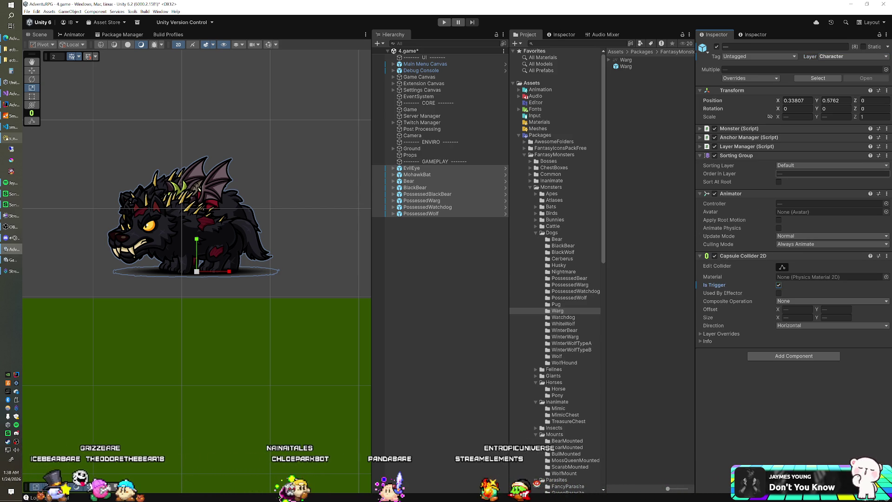
# - Set the Sorting Group's layer to Enemies and add the MMO Enemy component via 'mmoe'
pyautogui.click(790, 166)
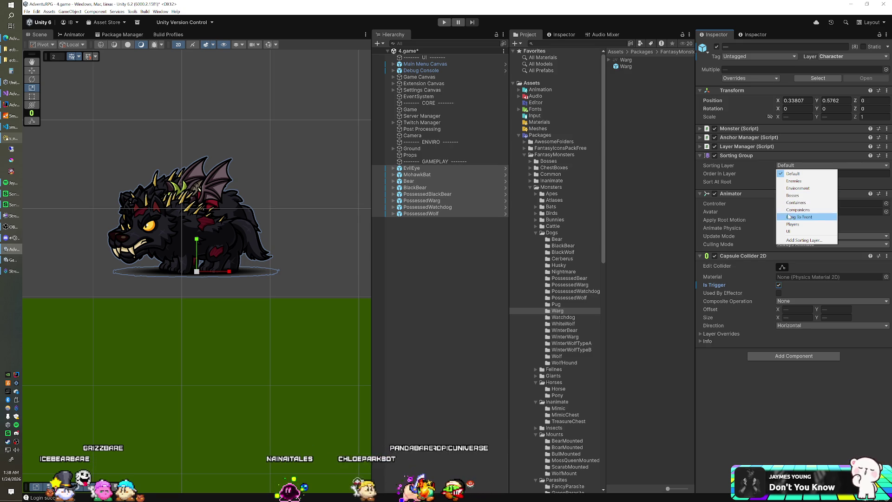
pyautogui.click(803, 183)
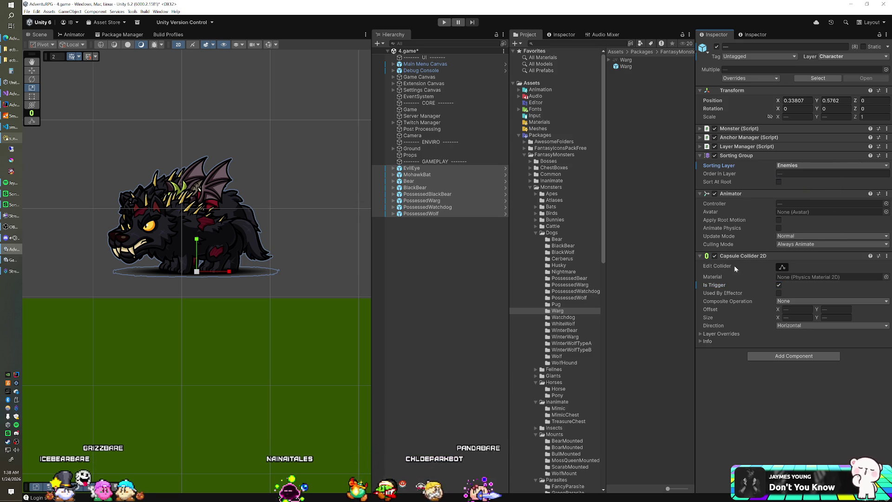
pyautogui.click(760, 356)
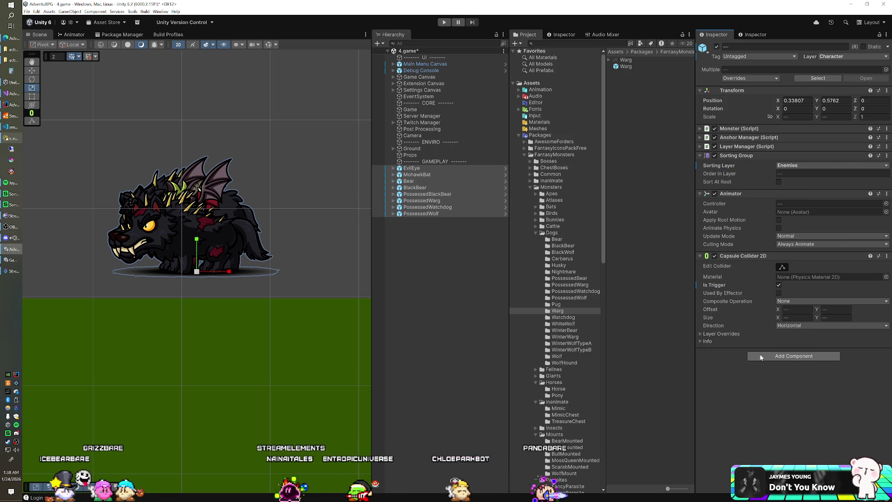
pyautogui.write('mmoe')
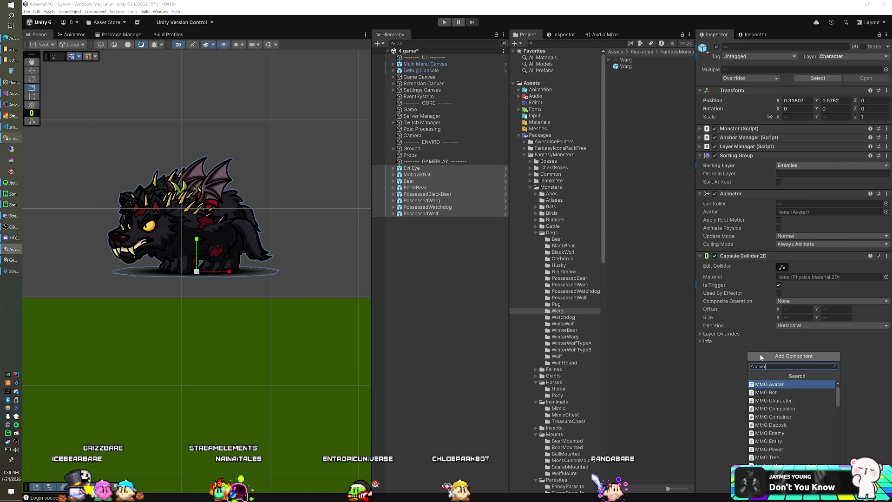
pyautogui.press('Return')
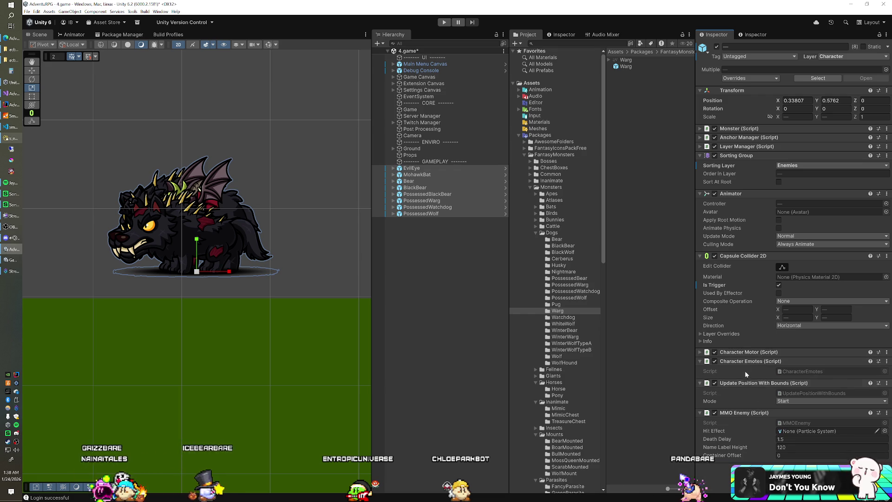
pyautogui.click(748, 351)
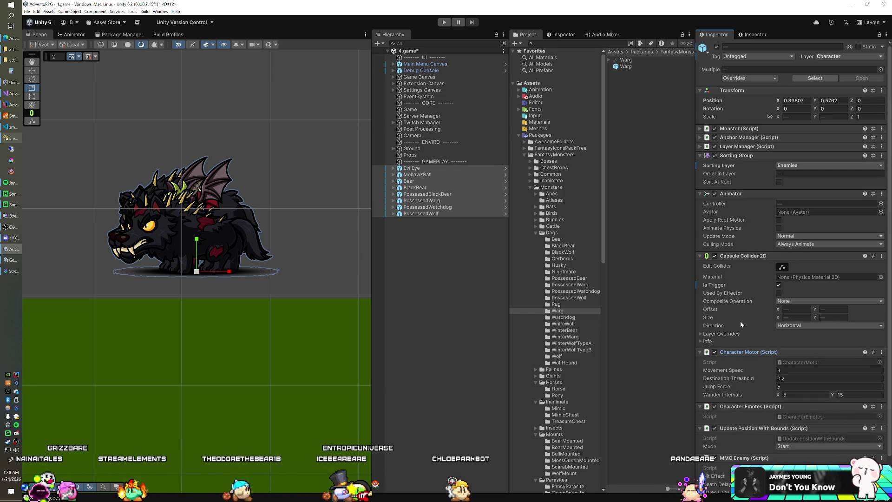
pyautogui.click(428, 167)
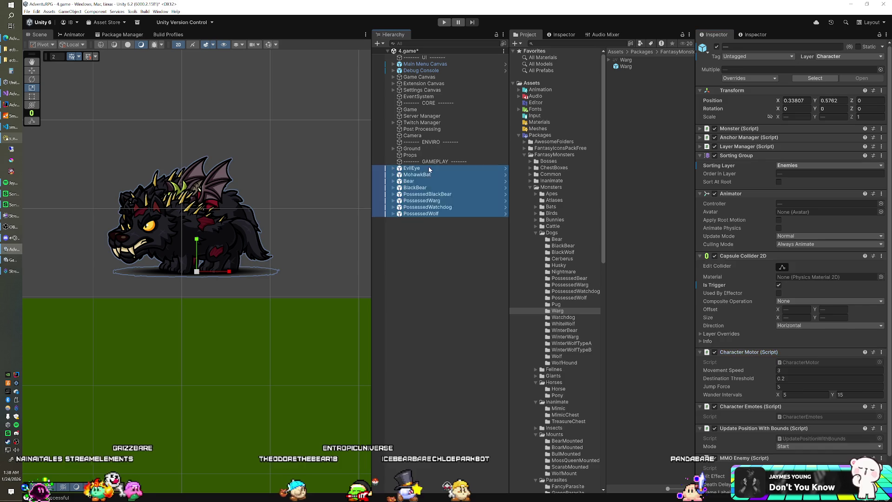
# - Assign the Bat animator controller to EvilEye and MohawkBat
pyautogui.click(808, 204)
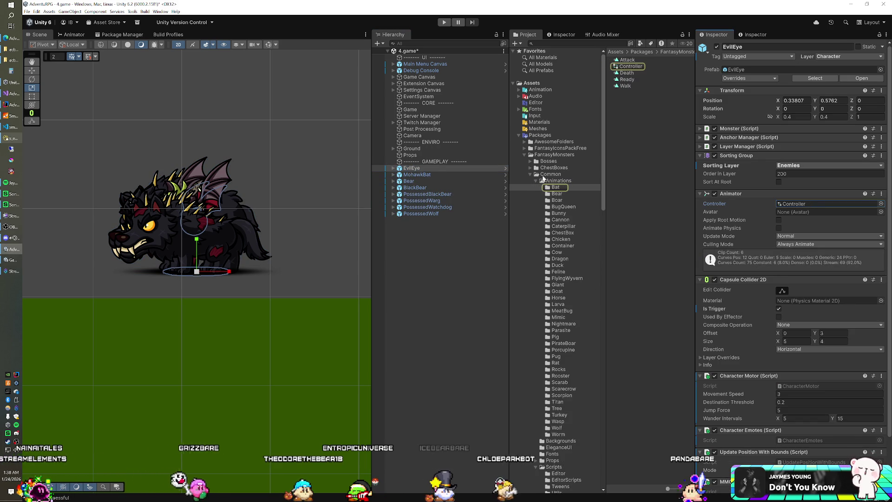
pyautogui.click(430, 174)
pyautogui.click(787, 203)
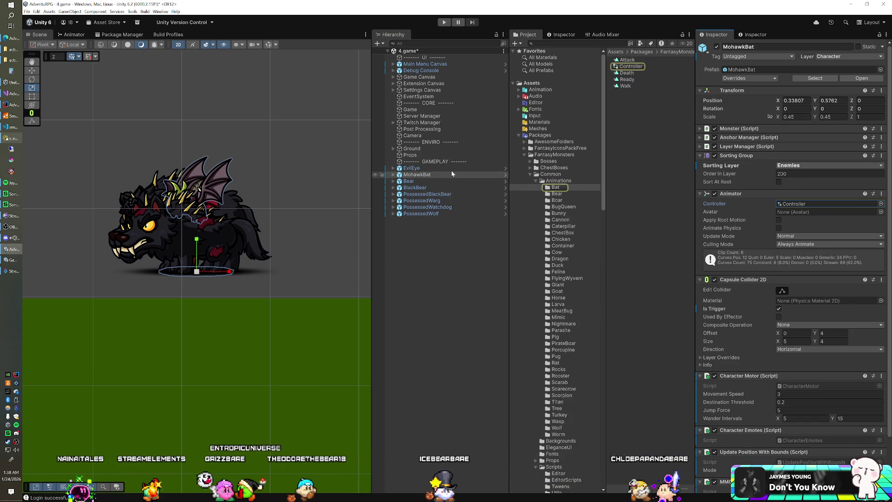
pyautogui.keyDown('ctrl'); pyautogui.click(451, 168); pyautogui.keyUp('ctrl')
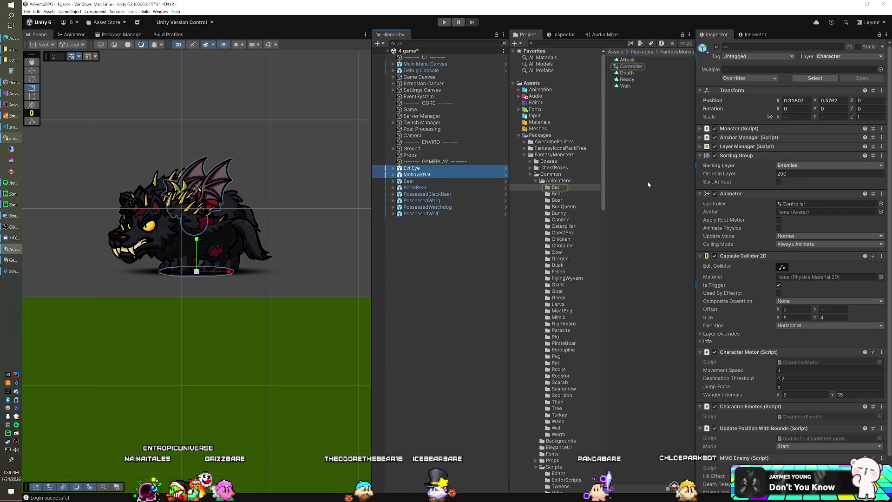
pyautogui.click(880, 203)
pyautogui.write('ba')
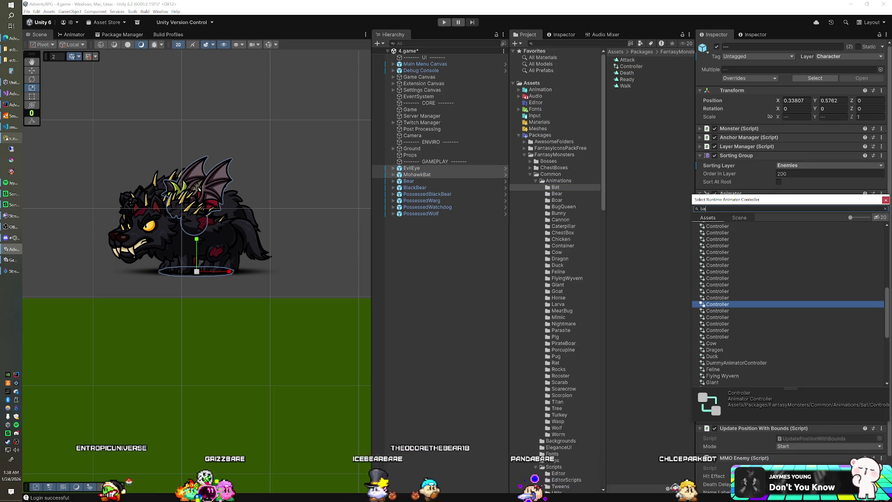
pyautogui.doubleClick(717, 230)
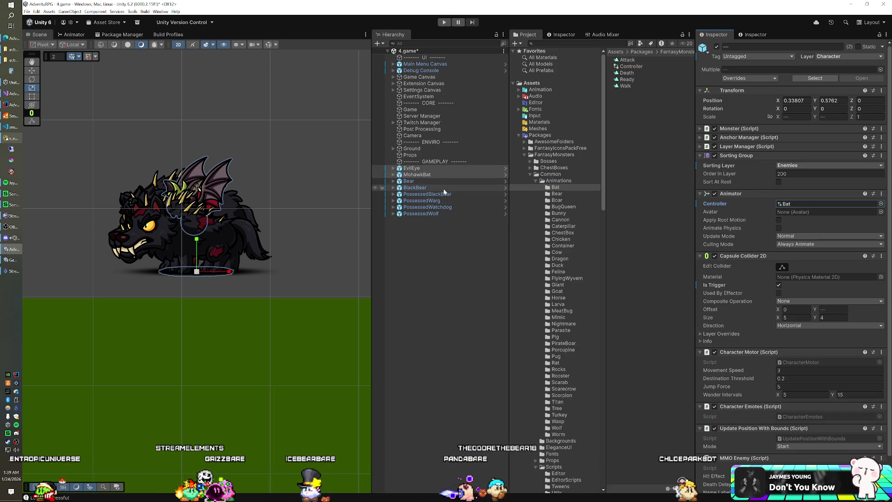
# - Assign the Bear animator controller to Bear, BlackBear and PossessedBlackBear
pyautogui.click(432, 181)
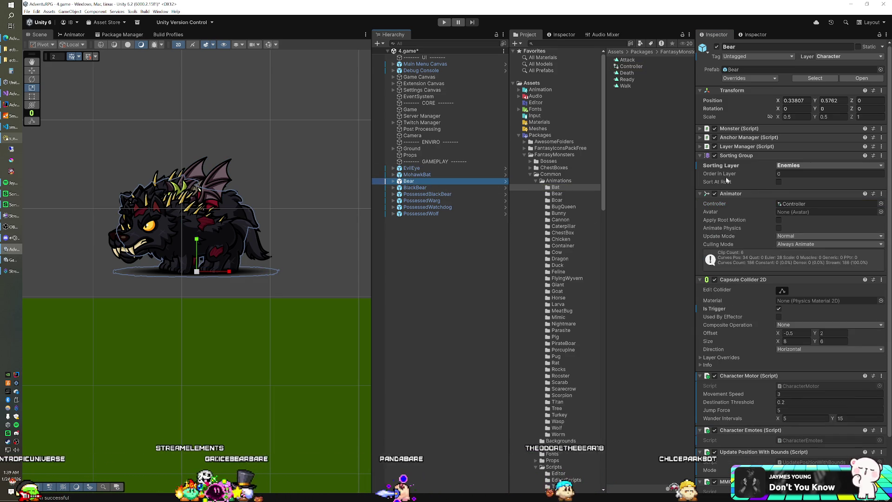
pyautogui.click(787, 203)
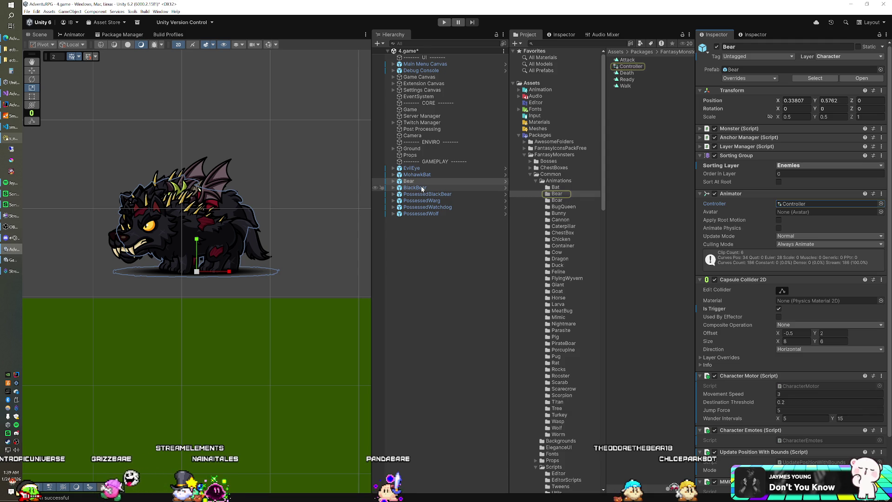
pyautogui.keyDown('ctrl'); pyautogui.click(422, 195); pyautogui.keyUp('ctrl')
pyautogui.click(808, 203)
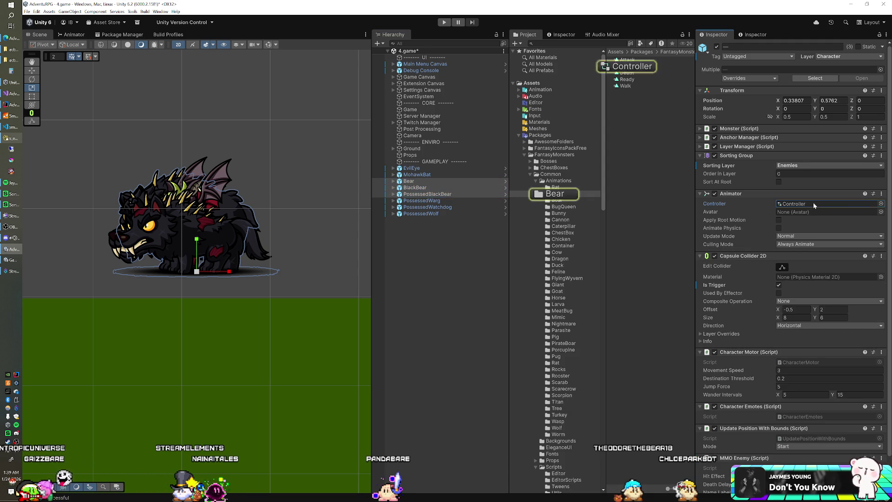
pyautogui.click(881, 204)
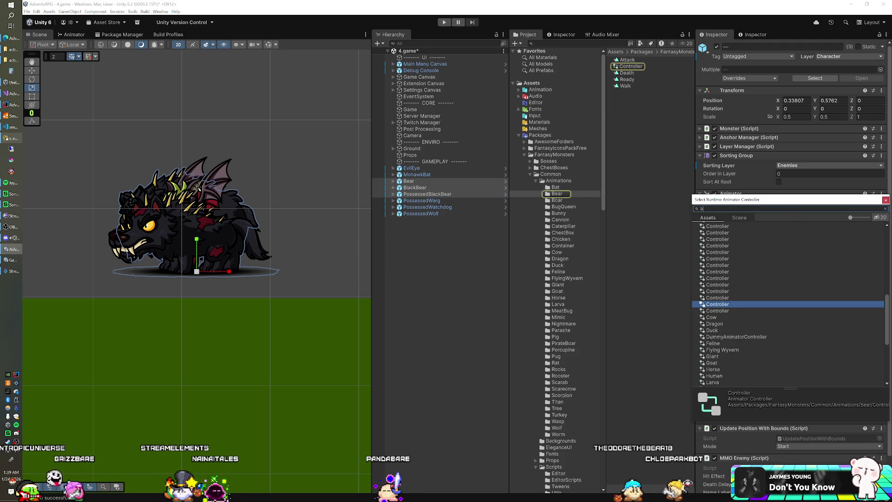
pyautogui.write('ear')
pyautogui.doubleClick(720, 230)
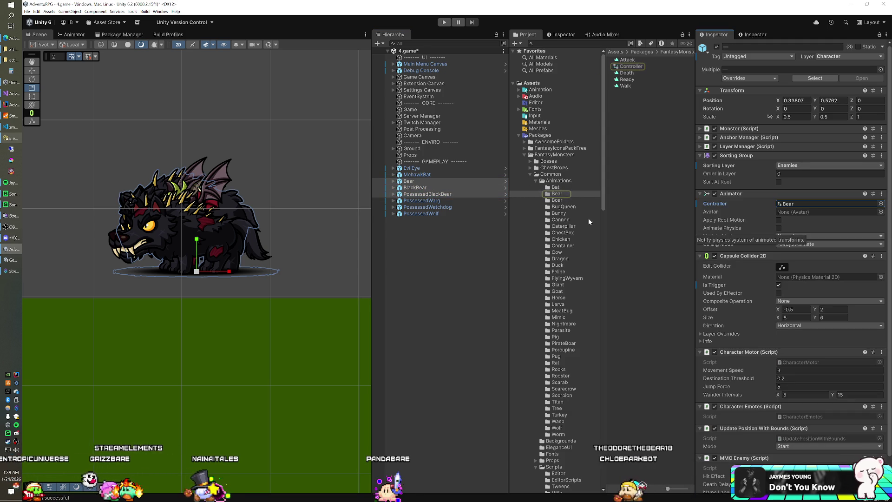
# - Assign the Wolf animator controller to PossessedWarg, PossessedWatchdog and PossessedWolf
pyautogui.click(461, 202)
pyautogui.click(788, 204)
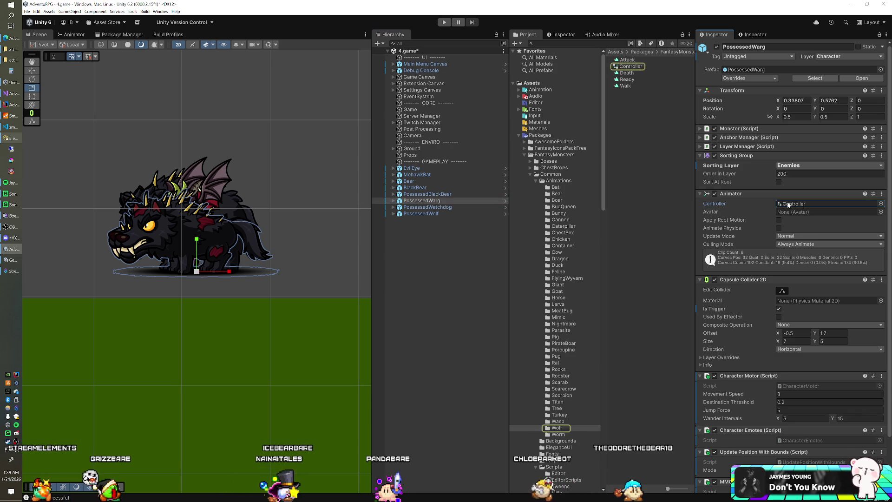
pyautogui.click(450, 206)
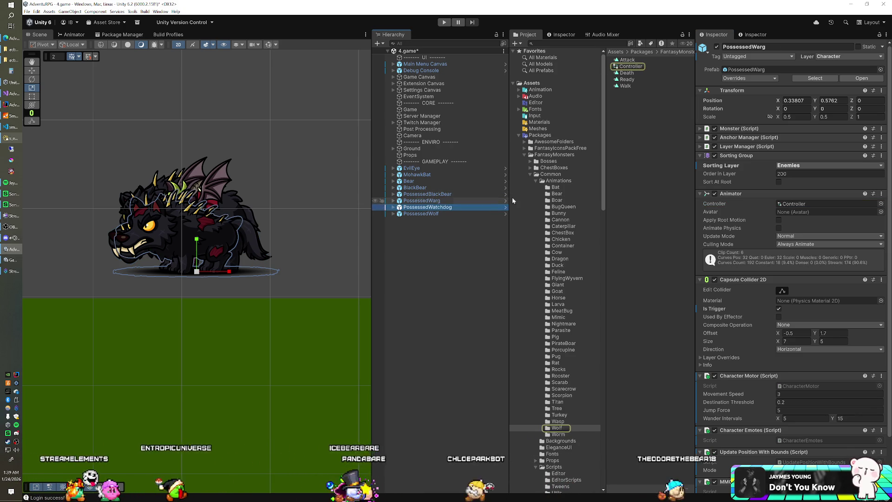
pyautogui.click(791, 203)
pyautogui.click(471, 213)
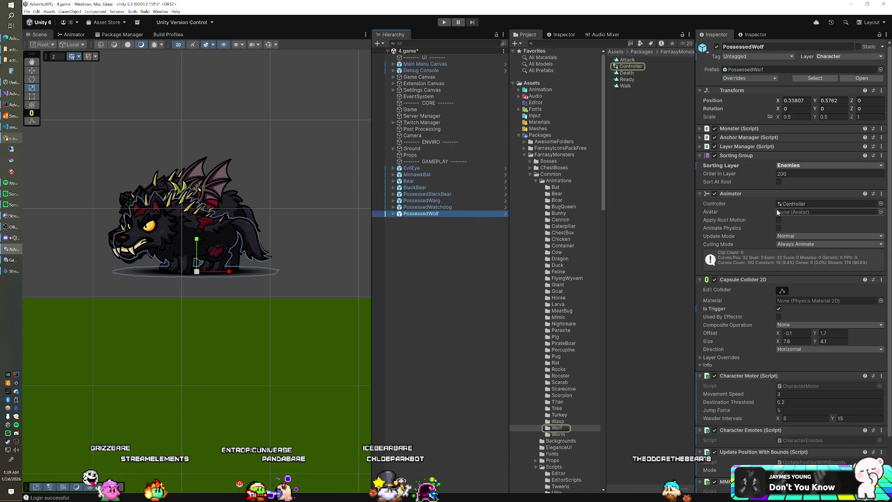
pyautogui.keyDown('shift'); pyautogui.click(460, 201); pyautogui.keyUp('shift')
pyautogui.click(881, 203)
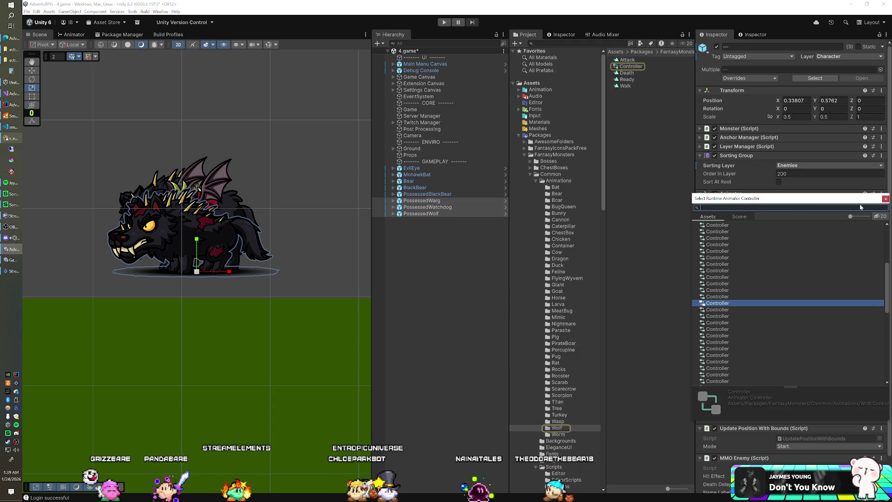
pyautogui.write('wolf')
pyautogui.doubleClick(727, 228)
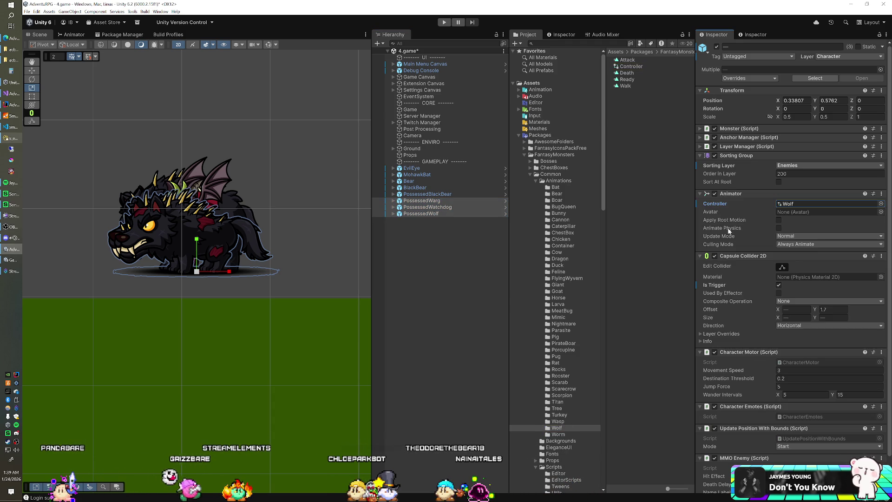
pyautogui.click(426, 235)
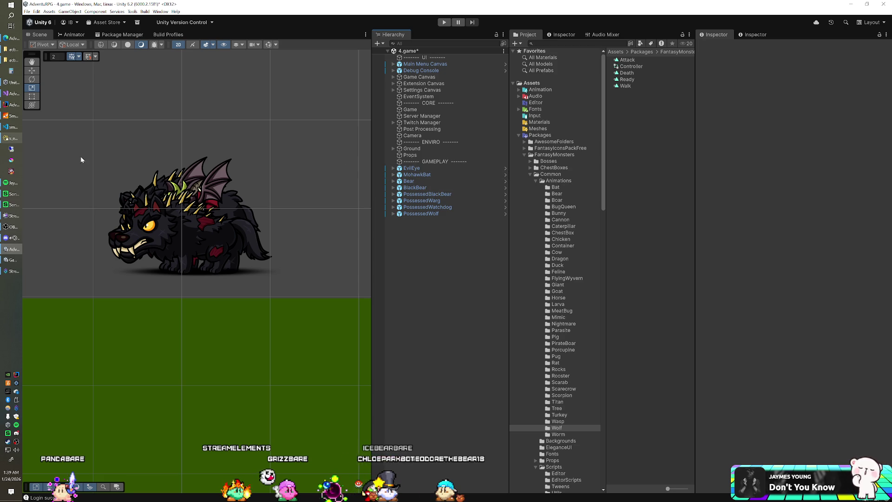
pyautogui.click(17, 145)
pyautogui.moveTo(296, 87)
pyautogui.mouseDown()
pyautogui.moveTo(459, 125)
pyautogui.moveTo(882, 29)
pyautogui.mouseUp()
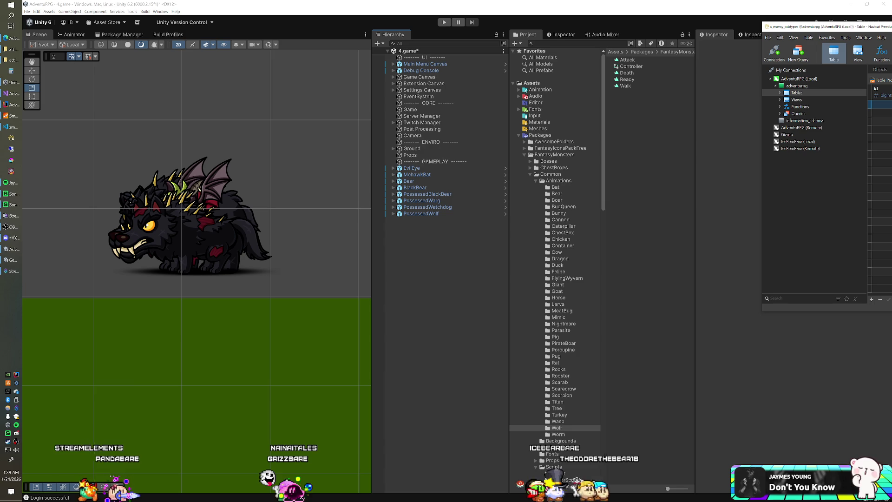
pyautogui.click(11, 138)
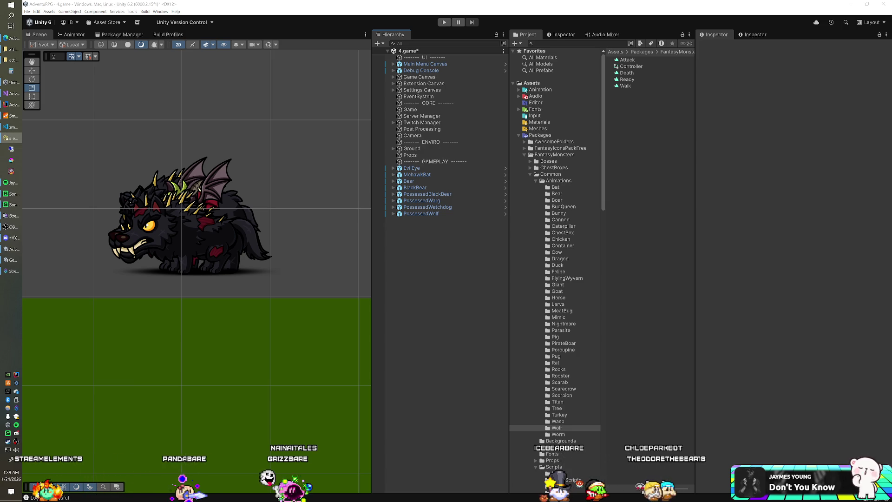
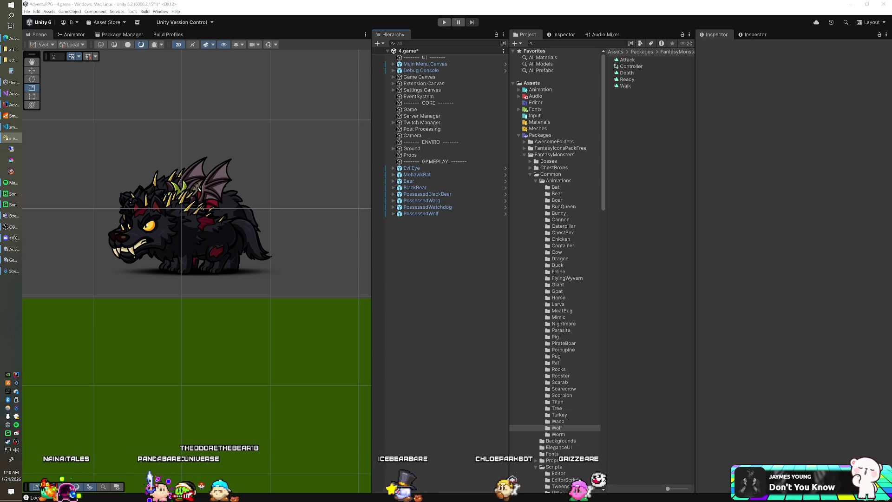
# - Collapse and re-expand the FantasyMonsters package tree to reach its Monsters folder
pyautogui.click(558, 193)
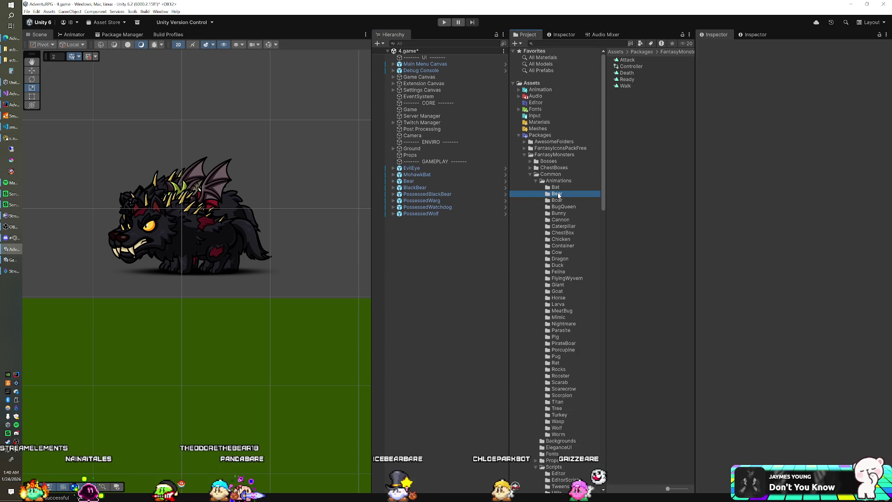
pyautogui.click(525, 154)
pyautogui.click(524, 180)
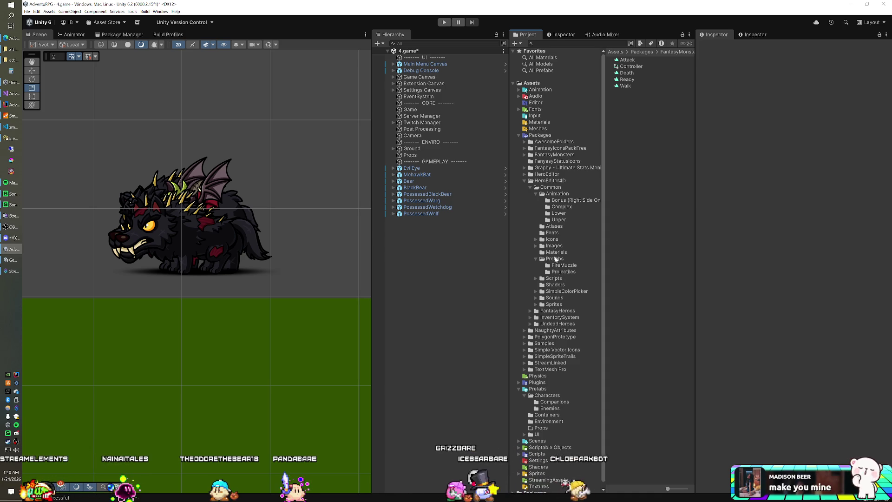
pyautogui.click(525, 155)
pyautogui.click(530, 175)
pyautogui.click(531, 187)
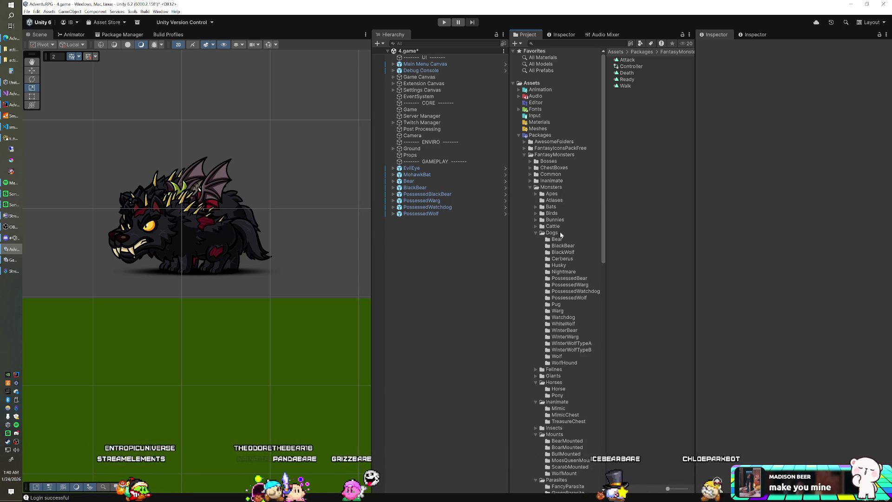
# - Inspect the Bear, BlackBear and PossessedBear folders, then select PossessedWarg in the scene
pyautogui.click(564, 246)
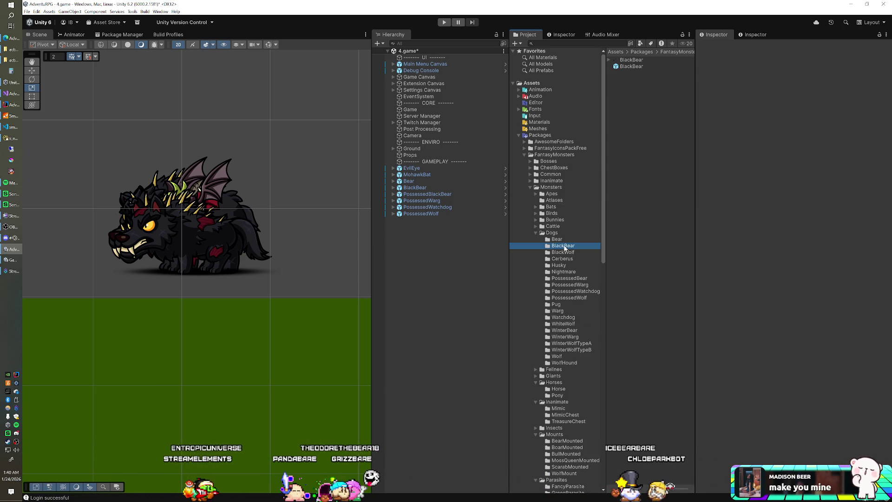
pyautogui.click(563, 241)
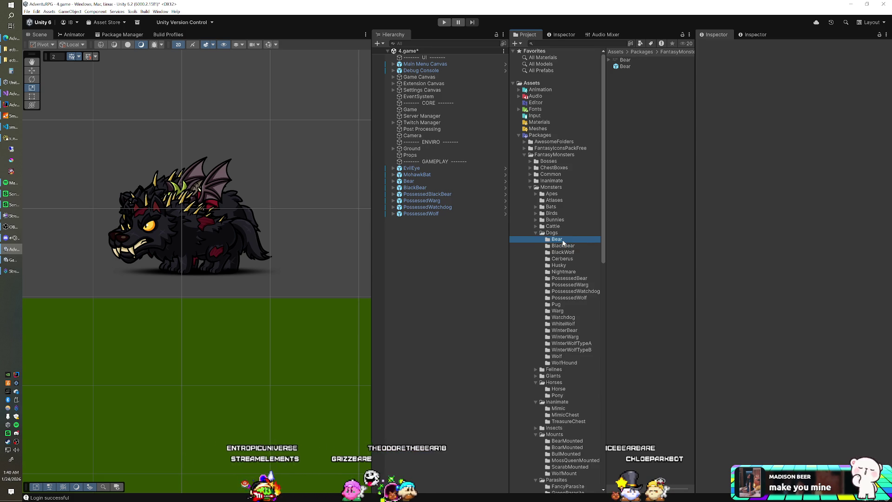
pyautogui.click(564, 246)
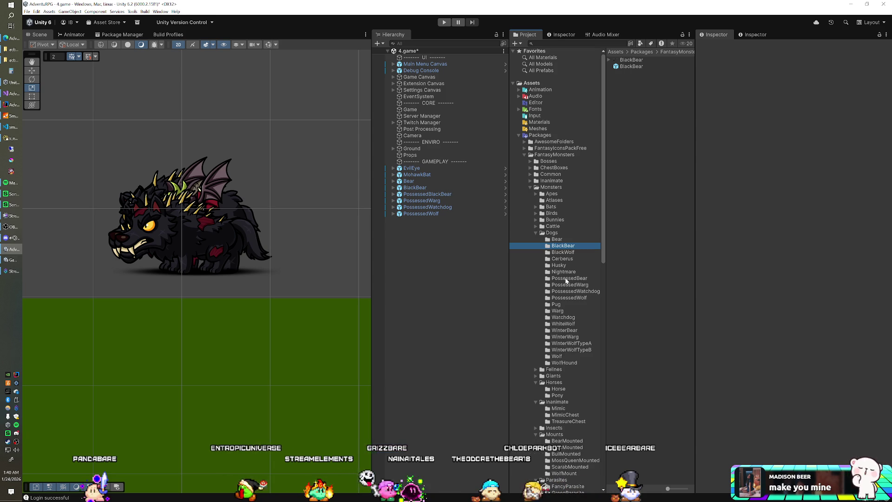
pyautogui.click(566, 278)
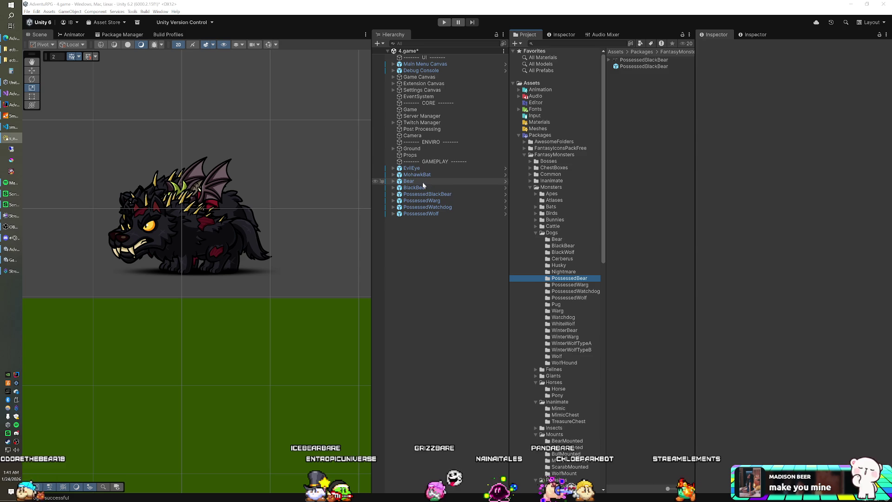
pyautogui.click(421, 200)
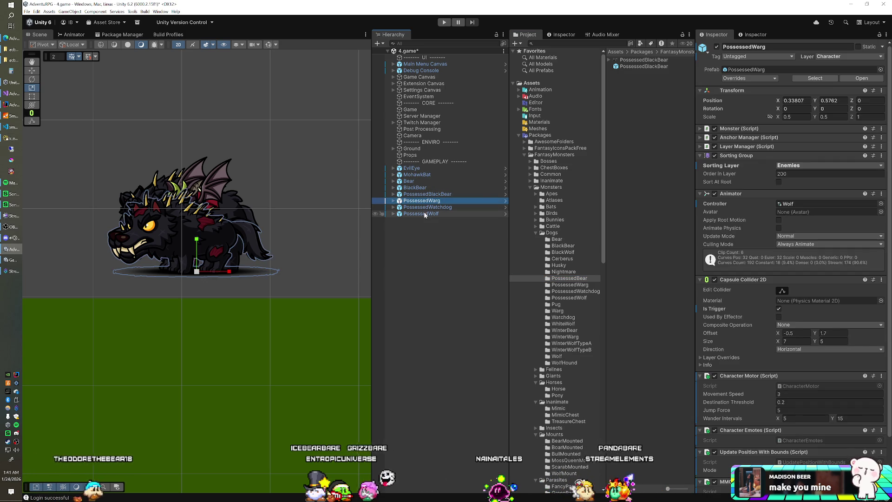
# - Disable PossessedWarg, PossessedWatchdog and PossessedWolf, and rename EvilEye to '[31] Evil Eye'
pyautogui.keyDown('shift'); pyautogui.click(421, 213); pyautogui.keyUp('shift')
pyautogui.click(717, 46)
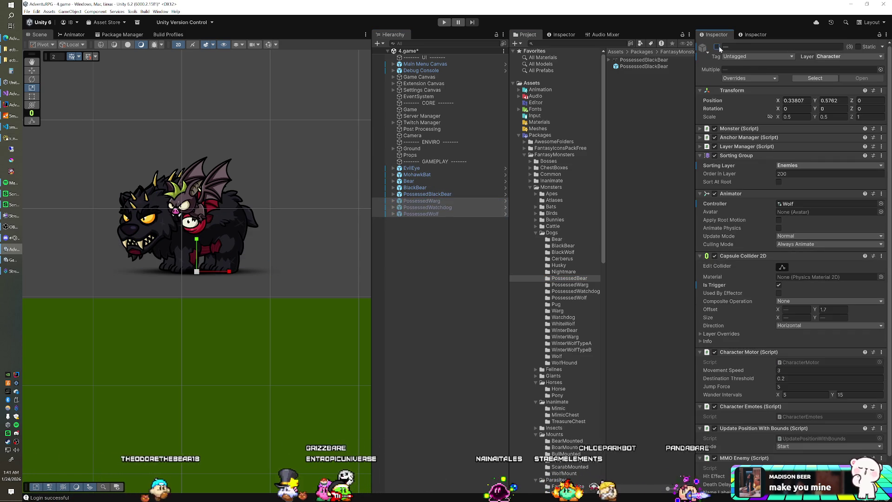
pyautogui.click(435, 169)
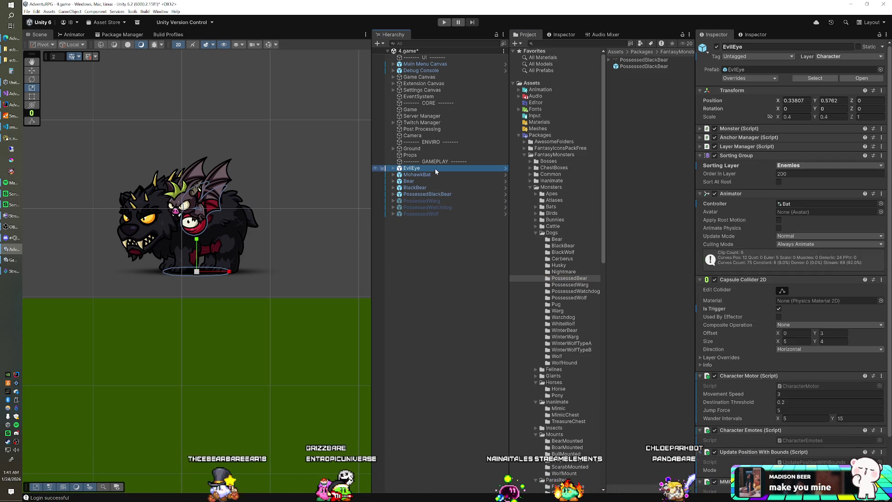
pyautogui.press('F2')
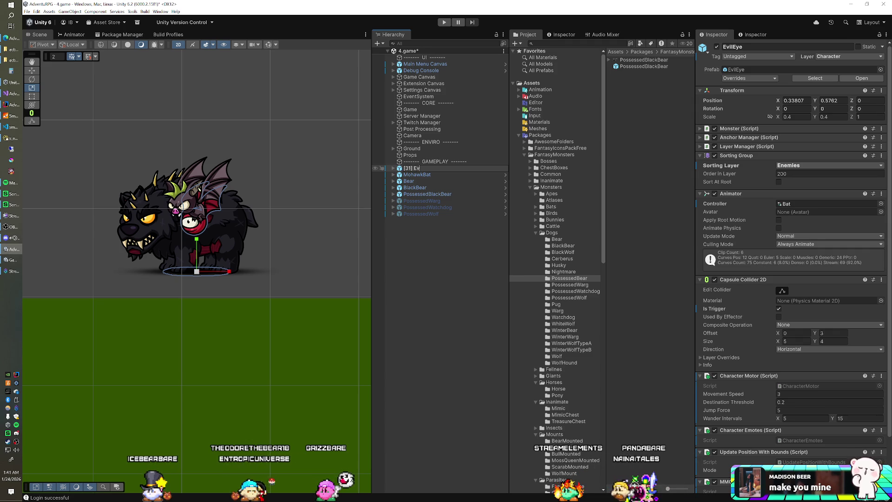
pyautogui.press('Return')
# - Rename MohawkBat to '[32] Mohawk Bat' and Bear to '[33] Bear'
pyautogui.press('Down')
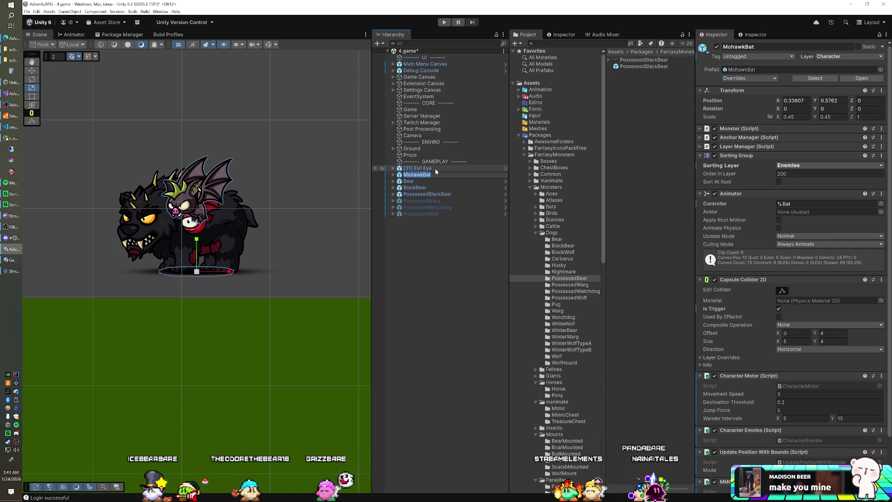
pyautogui.press('BackSpace')
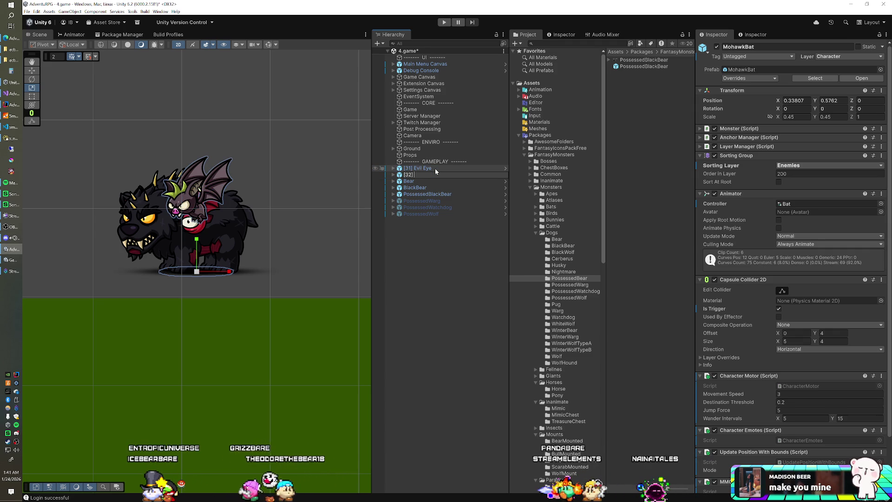
pyautogui.write('Mohawk Bat')
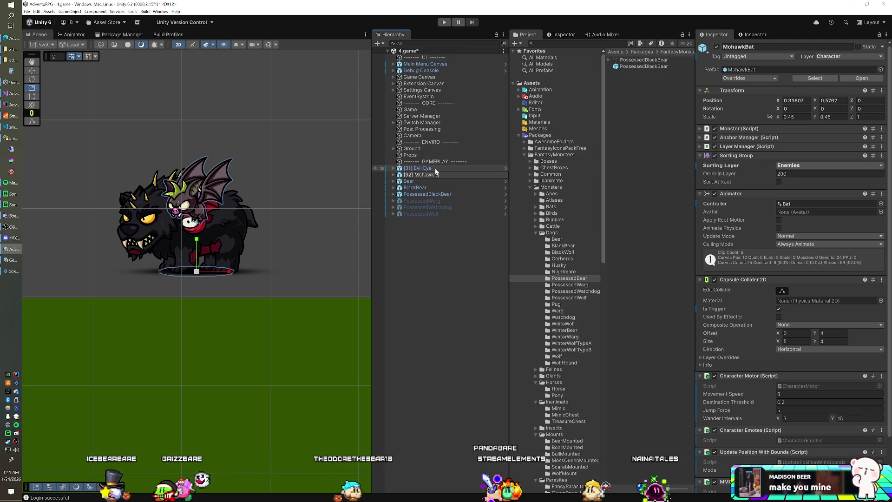
pyautogui.press('Return')
pyautogui.press('Down')
pyautogui.press('F2')
pyautogui.press('BackSpace')
pyautogui.write('[33] Bear')
pyautogui.press('Return')
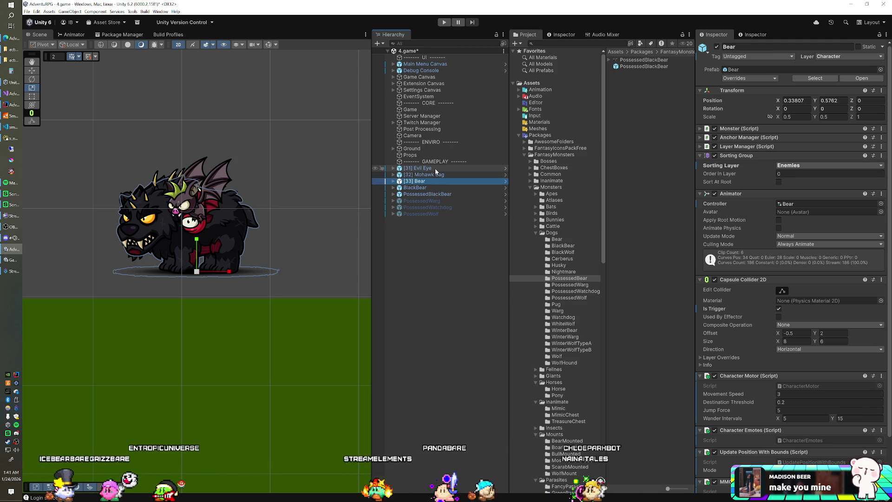
# - Rename BlackBear to '[34] Black Bear' and PossessedBlackBear to '[35] Possessed Bear'
pyautogui.press('Down')
pyautogui.press('F2')
pyautogui.press('BackSpace')
pyautogui.write('4] B')
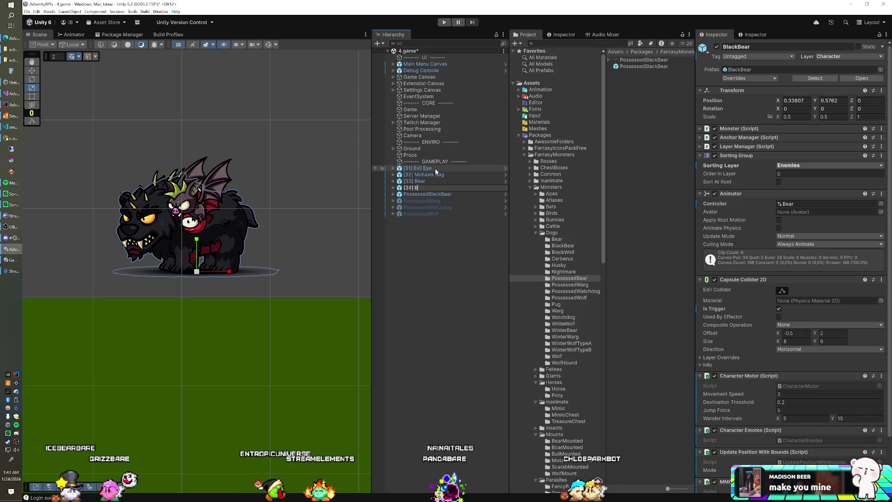
pyautogui.write('ar')
pyautogui.press('Return')
pyautogui.press('Down')
pyautogui.press('F2')
pyautogui.write('[')
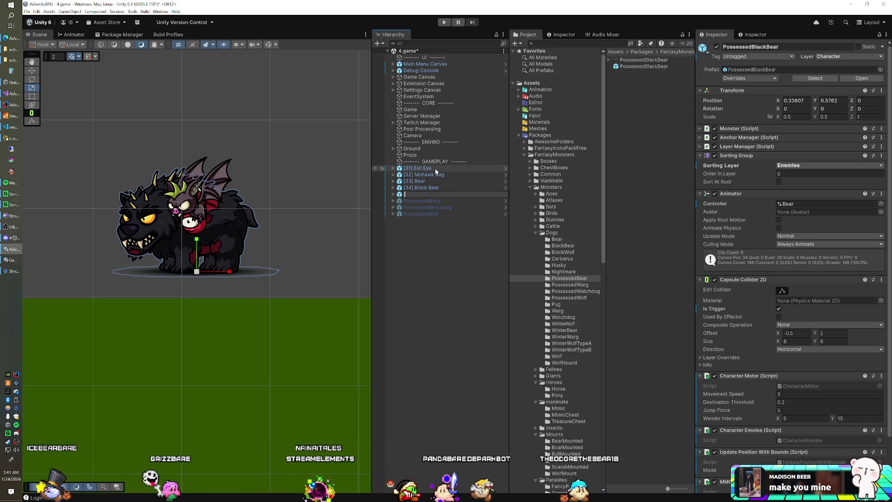
pyautogui.write('35] Po')
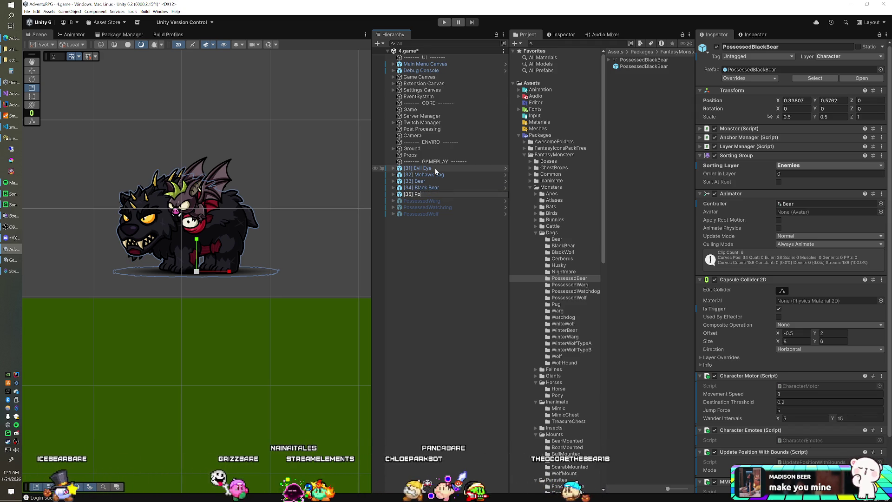
pyautogui.write('ssessed Bear')
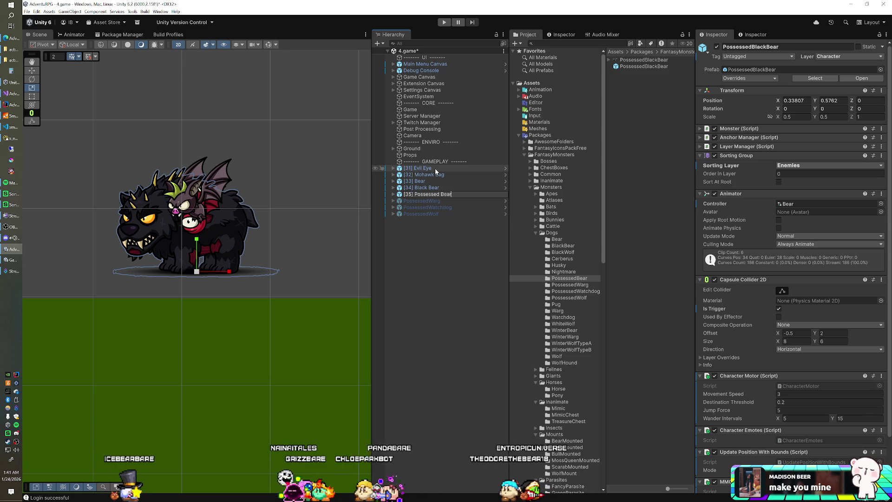
pyautogui.press('Return')
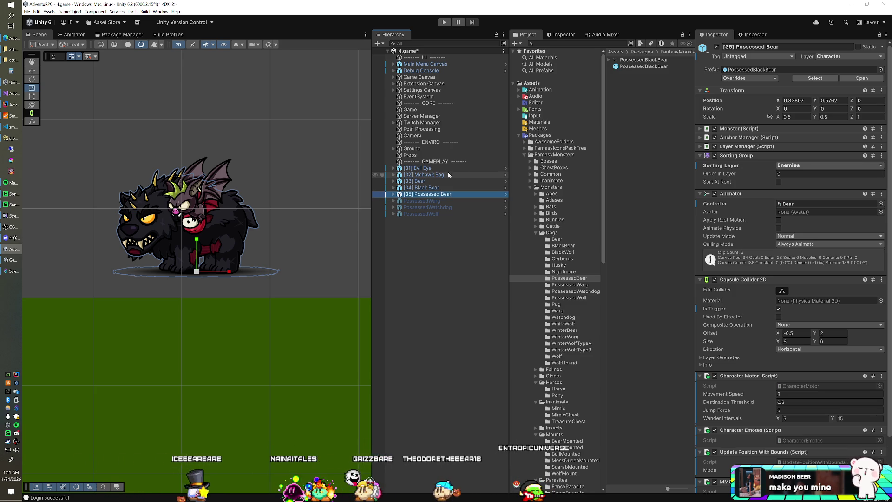
pyautogui.click(520, 136)
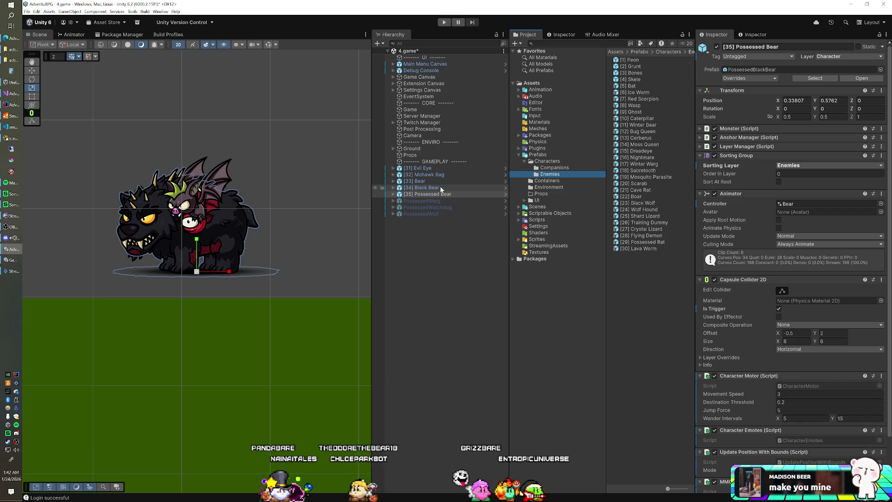
# - Save enemies [31] Evil Eye through [35] Possessed Bear as prefab variants in Prefabs/Characters/Enemies
pyautogui.scroll(-3, 764, 199)
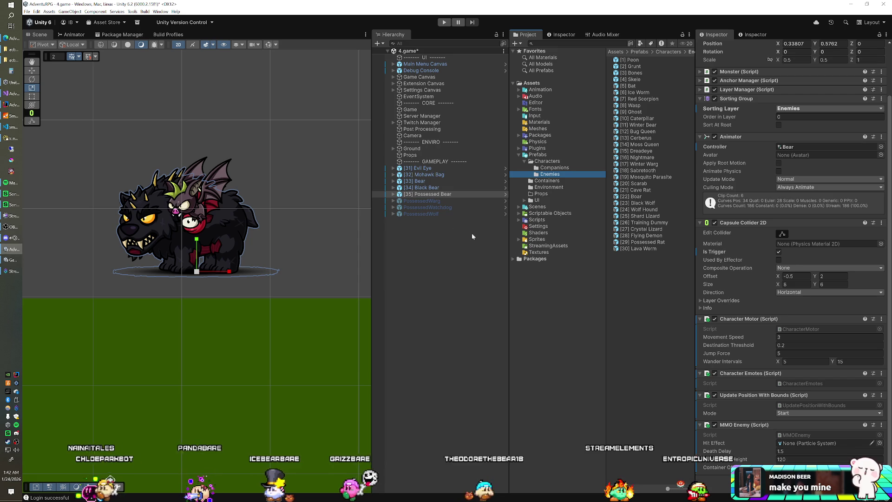
pyautogui.click(421, 168)
pyautogui.moveTo(422, 170); pyautogui.dragTo(598, 268)
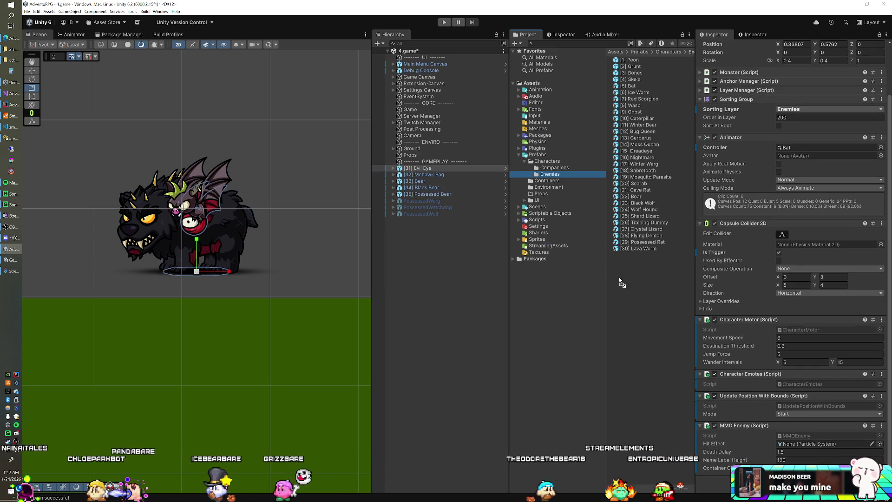
pyautogui.press('Escape')
pyautogui.moveTo(421, 175)
pyautogui.mouseDown()
pyautogui.moveTo(637, 305)
pyautogui.moveTo(632, 297)
pyautogui.mouseUp()
pyautogui.click(479, 262)
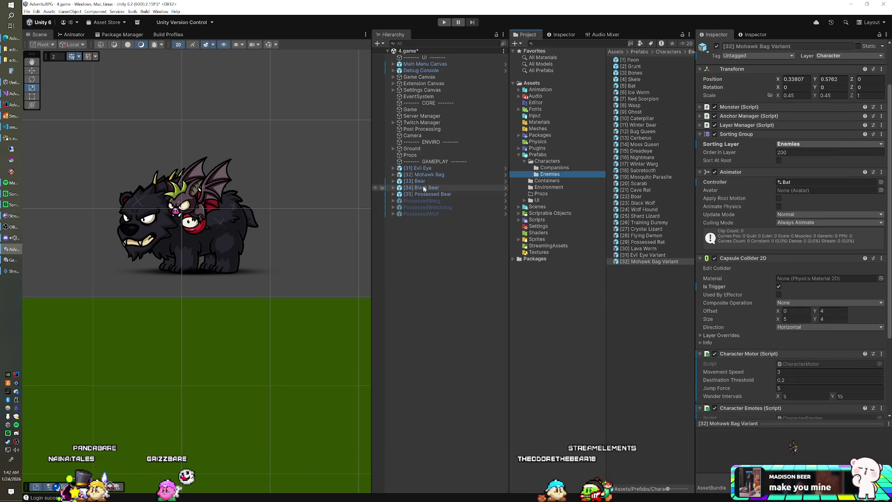
pyautogui.moveTo(565, 274); pyautogui.dragTo(552, 305)
pyautogui.click(478, 263)
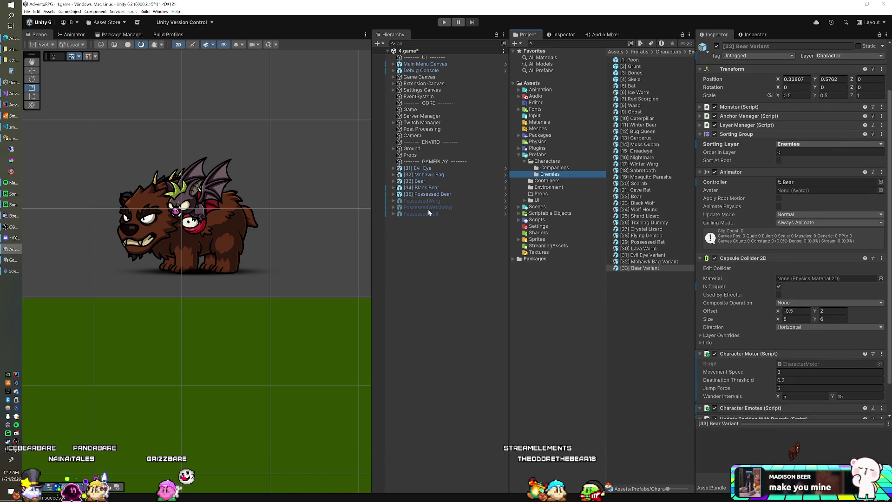
pyautogui.moveTo(633, 308); pyautogui.dragTo(632, 309)
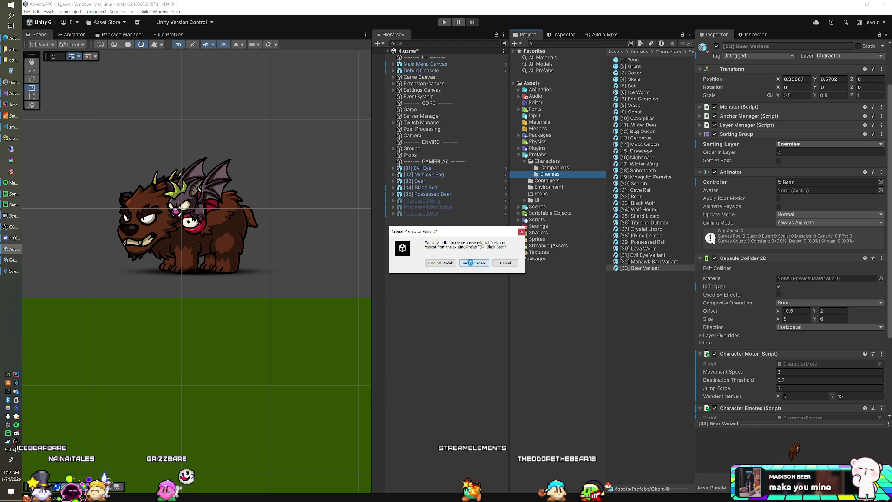
pyautogui.click(471, 263)
pyautogui.moveTo(424, 194); pyautogui.dragTo(544, 293)
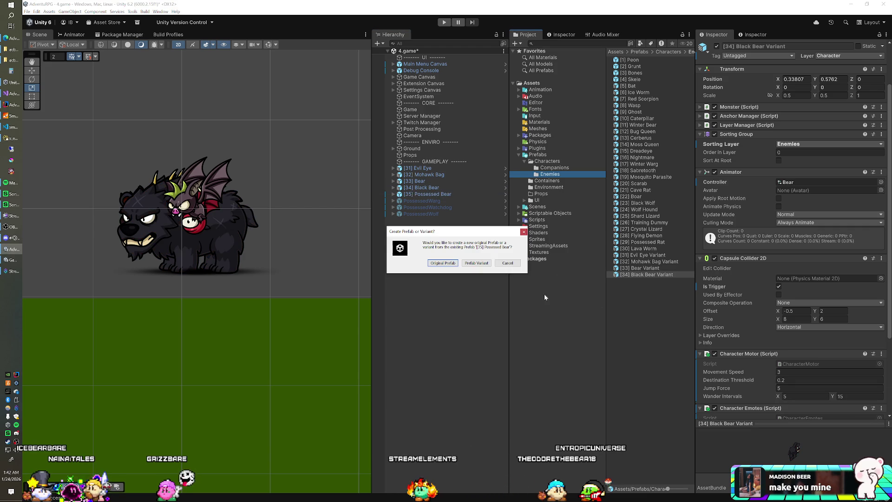
pyautogui.click(473, 263)
# - Delete the five enemy objects [31]–[35] from the scene
pyautogui.click(429, 168)
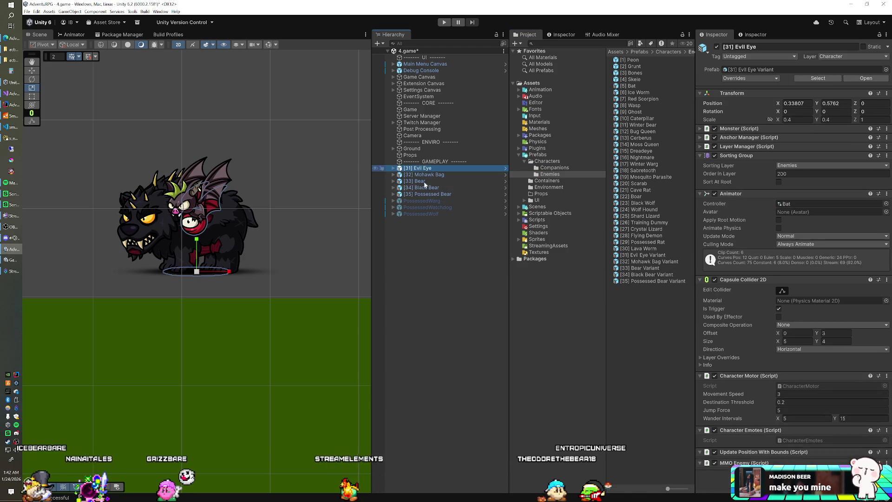
pyautogui.keyDown('shift'); pyautogui.click(420, 194); pyautogui.keyUp('shift')
pyautogui.press('Delete')
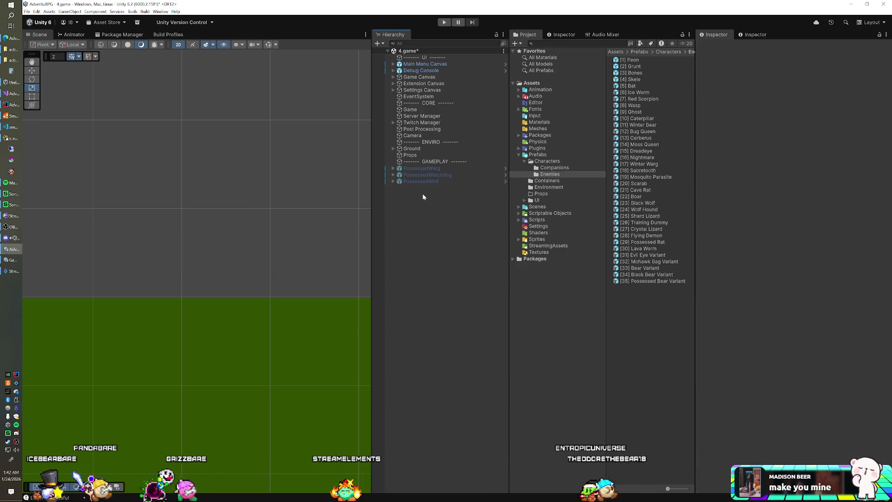
# - Rename the Evil Eye and Mohawk Bag prefabs to drop 'Variant', giving '[31] Evil Eye' and '[32] Mohawk Bag'
pyautogui.click(649, 256)
pyautogui.press('F2')
pyautogui.write('[31] Evil Eye')
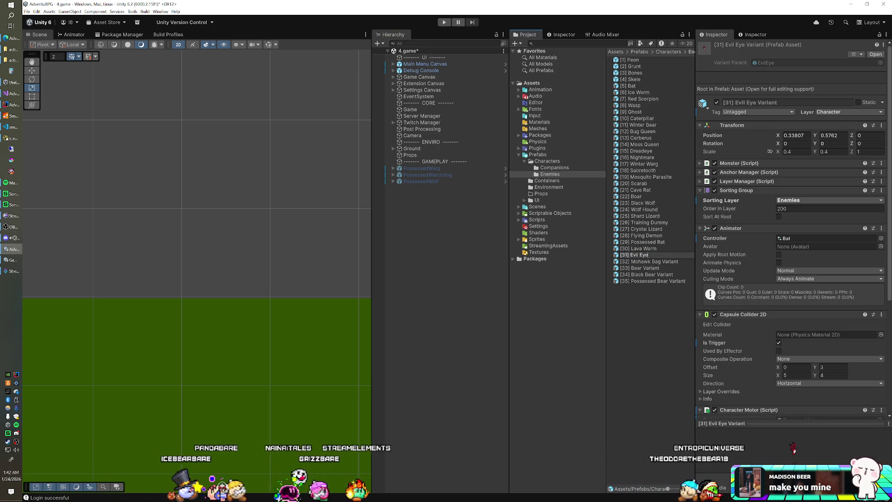
pyautogui.press('Return')
pyautogui.click(650, 261)
pyautogui.press('F2')
pyautogui.press('BackSpace')
pyautogui.press('BackSpace')
pyautogui.press('BackSpace')
pyautogui.press('BackSpace')
pyautogui.press('BackSpace')
pyautogui.press('Return')
# - Strip 'Variant' from the Bear, Black Bear and Possessed Bear prefab names
pyautogui.press('Down')
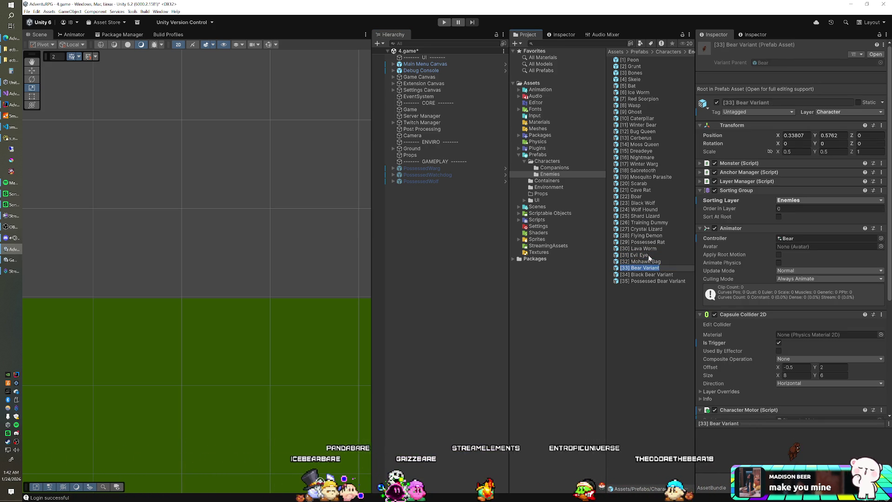
pyautogui.press('Down')
pyautogui.press('Down')
pyautogui.press('F2')
pyautogui.press('BackSpace')
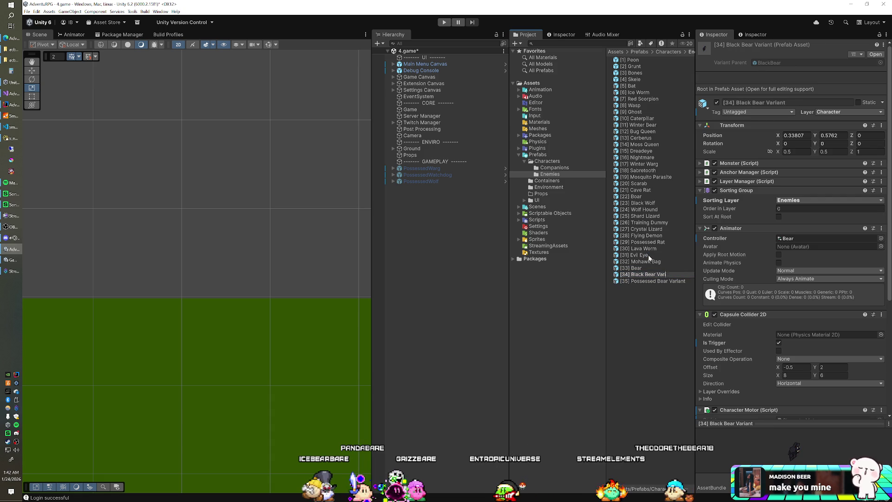
pyautogui.press('Down')
pyautogui.press('F2')
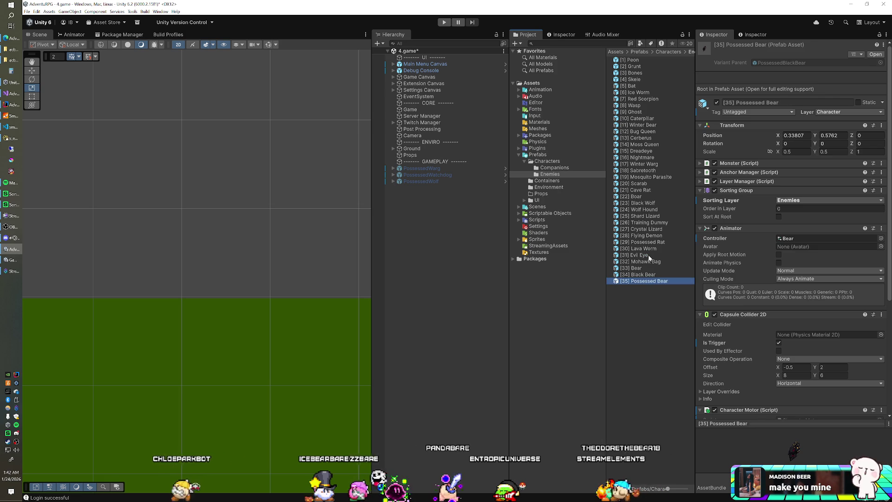
pyautogui.click(468, 111)
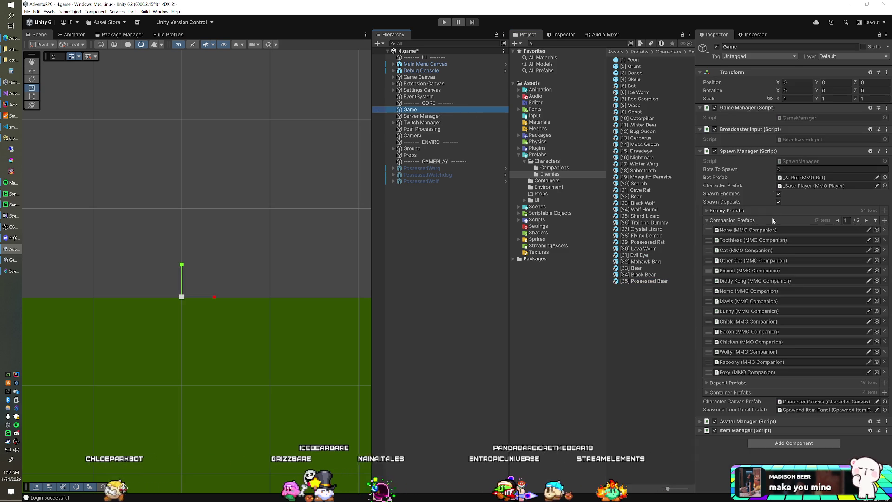
# - Add [31] Evil Eye and prefabs [32]–[35] to the Game's Spawn Manager Enemy Prefabs list
pyautogui.click(766, 211)
pyautogui.click(768, 211)
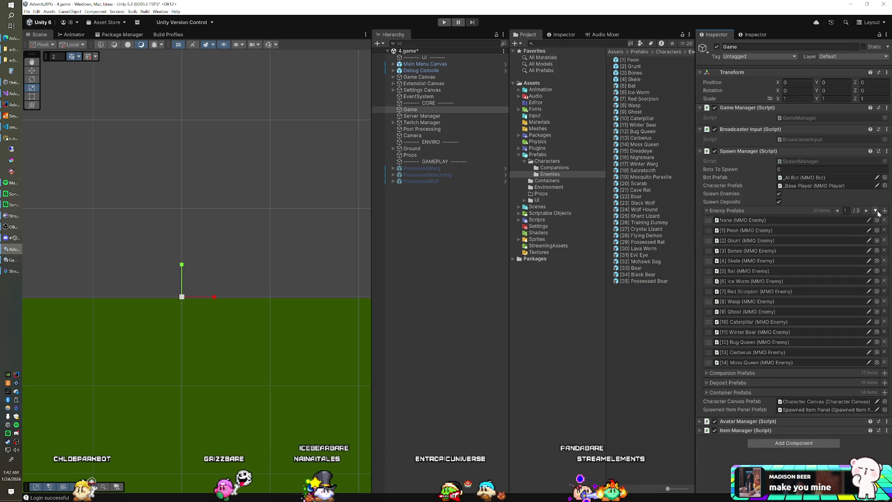
pyautogui.scroll(-4, 821, 253)
pyautogui.scroll(-1, 820, 260)
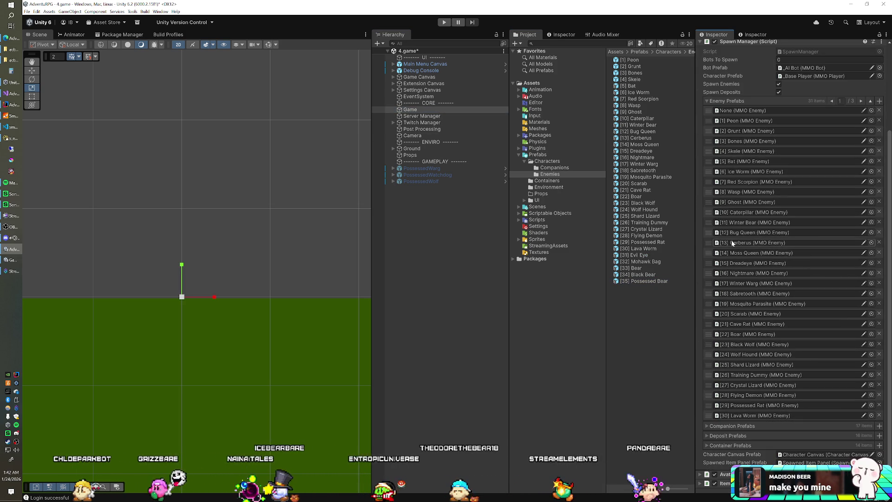
pyautogui.moveTo(674, 255)
pyautogui.mouseDown()
pyautogui.moveTo(749, 141)
pyautogui.moveTo(741, 113)
pyautogui.mouseUp()
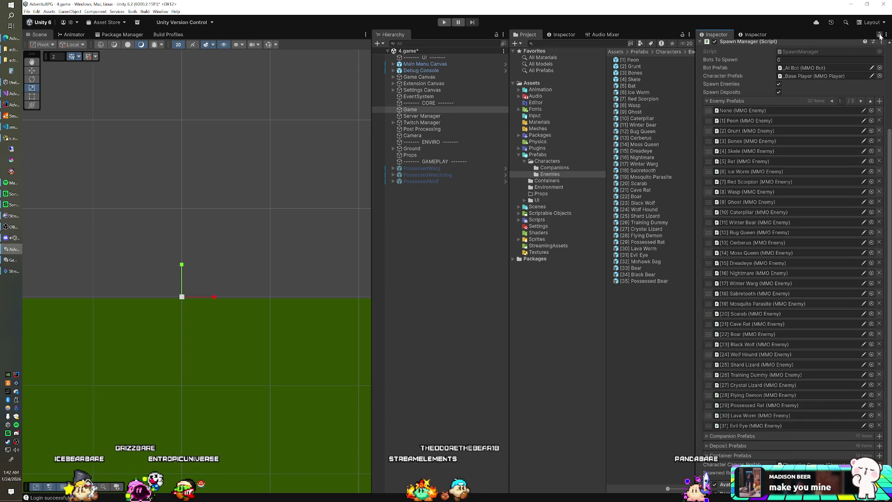
pyautogui.click(638, 268)
pyautogui.click(638, 262)
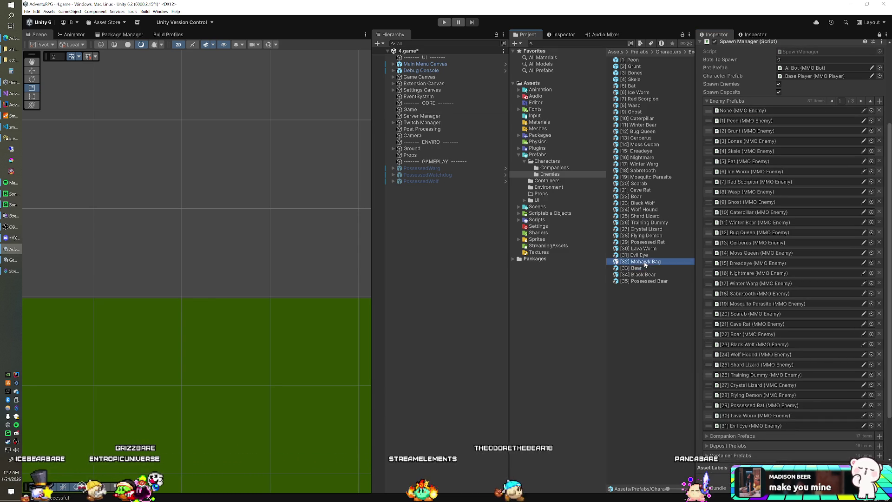
pyautogui.keyDown('shift'); pyautogui.click(643, 281); pyautogui.keyUp('shift')
pyautogui.moveTo(644, 264); pyautogui.dragTo(743, 101)
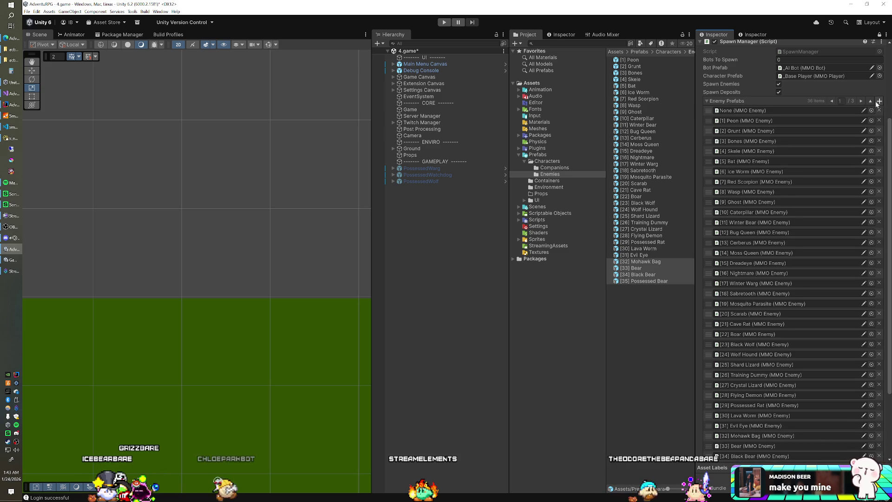
# - Check the SmartFoxServer console, then return to the Unity editor
pyautogui.click(442, 199)
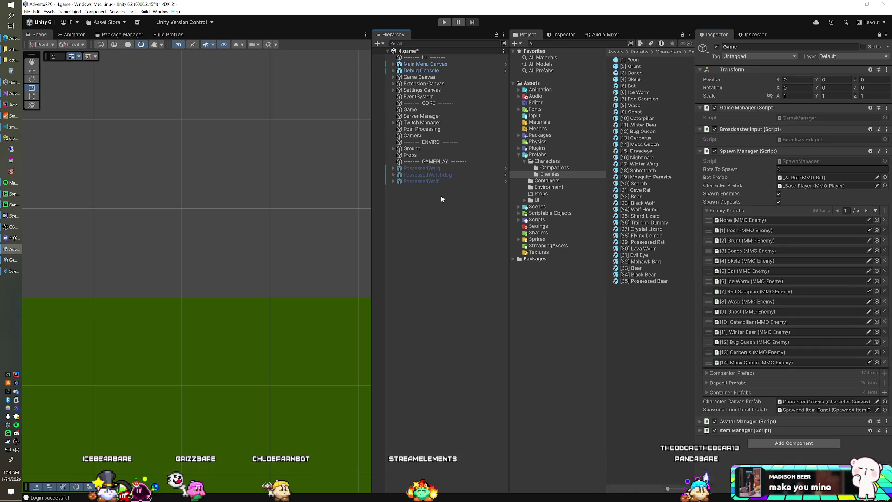
pyautogui.click(14, 116)
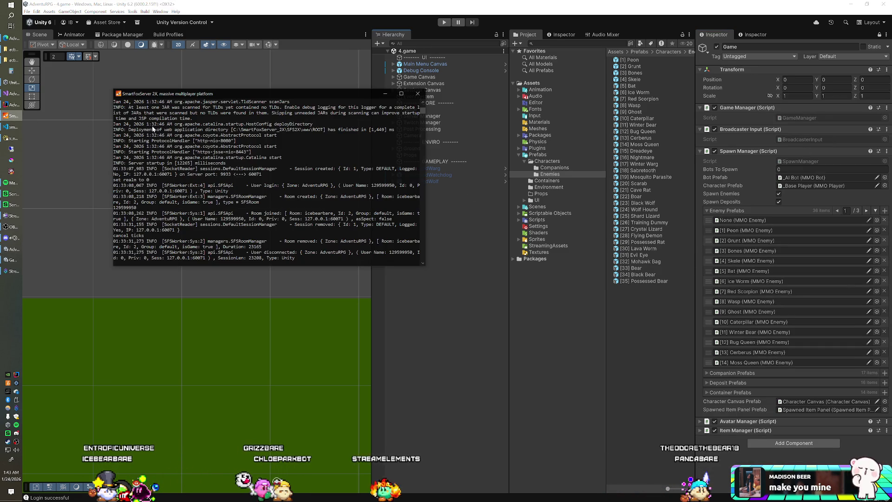
pyautogui.click(385, 93)
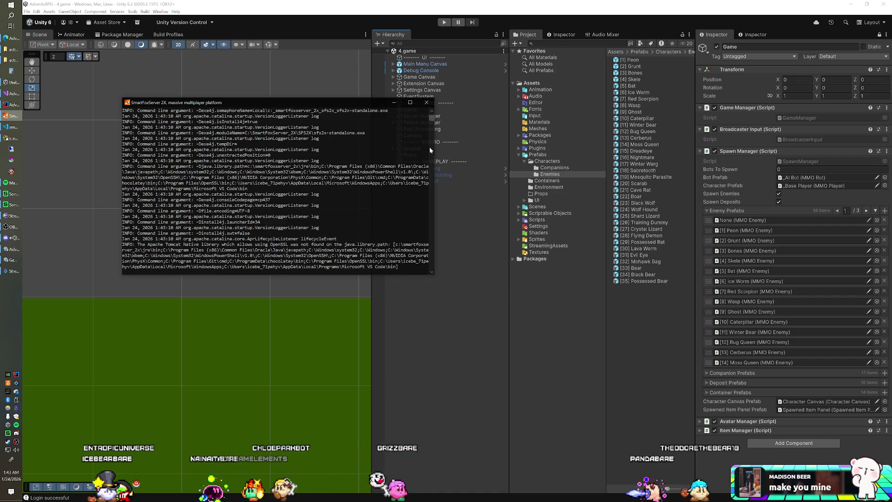
pyautogui.click(412, 12)
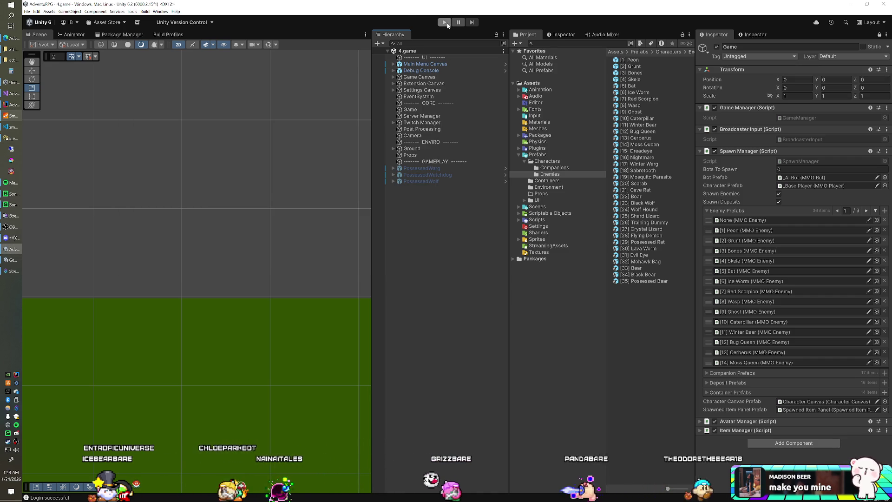
# - Run the game in Play mode to test the new enemies spawning
pyautogui.click(445, 22)
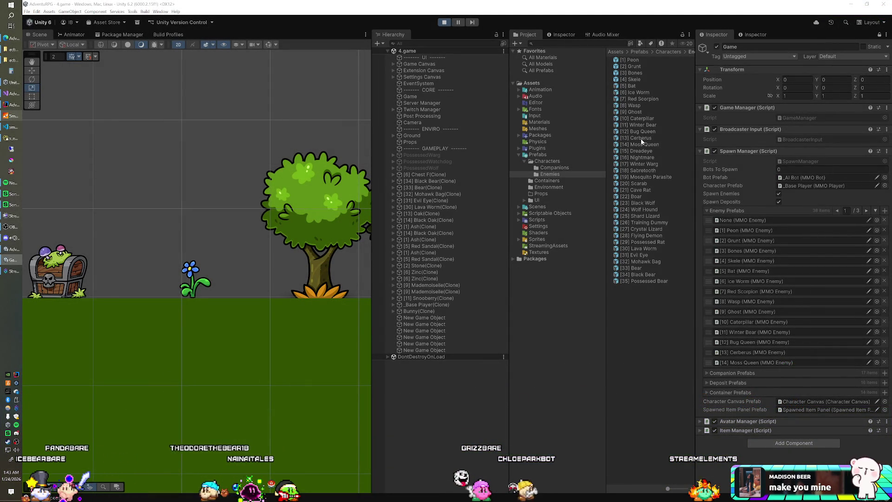
# - Set Bear, Black Bear and Possessed Bear prefab scale X and Y to 0.4, then bring Navicat forward
pyautogui.click(646, 126)
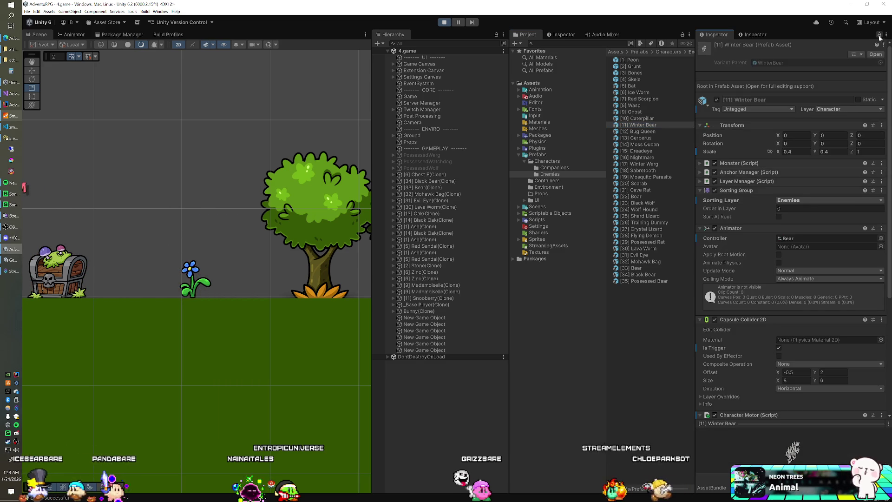
pyautogui.click(633, 268)
pyautogui.keyDown('shift'); pyautogui.click(638, 275); pyautogui.keyUp('shift')
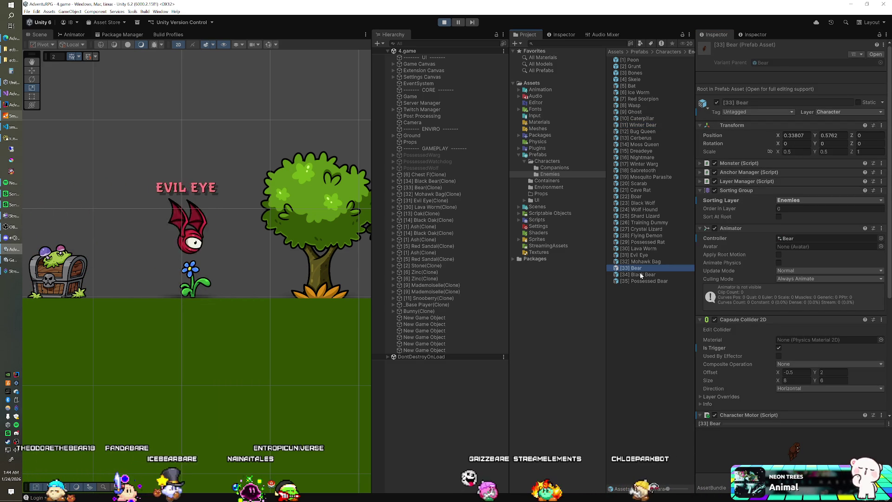
pyautogui.keyDown('shift'); pyautogui.click(667, 280); pyautogui.keyUp('shift')
pyautogui.click(795, 151)
pyautogui.write('0.4')
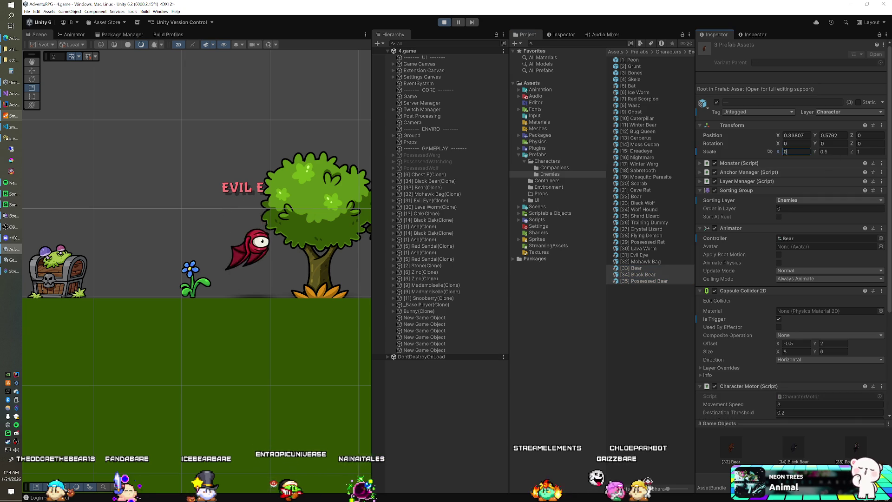
pyautogui.press('Tab')
pyautogui.write('0.4')
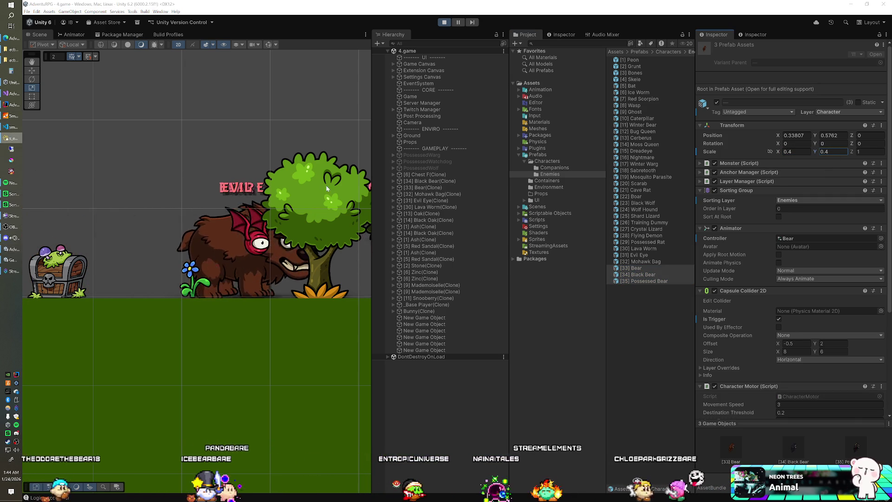
pyautogui.hotkey('alt', 'Tab')
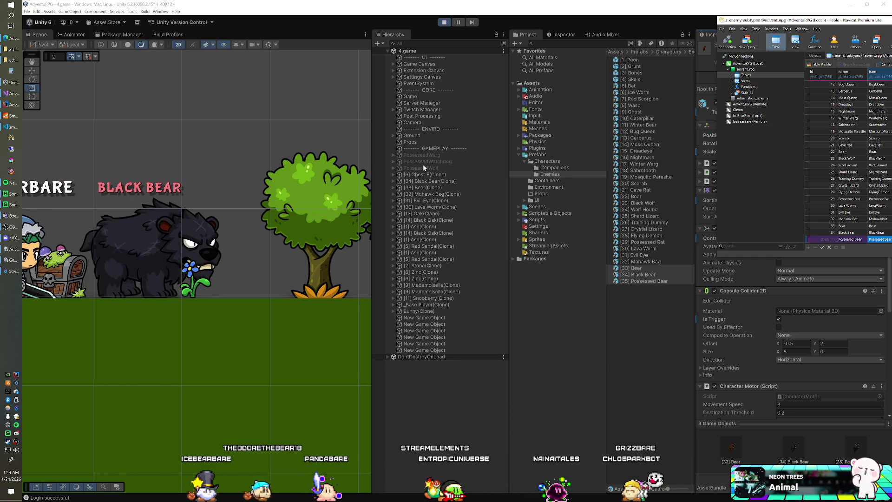
pyautogui.moveTo(767, 20)
pyautogui.mouseDown()
pyautogui.moveTo(305, 170)
pyautogui.moveTo(294, 144)
pyautogui.moveTo(203, 49)
pyautogui.mouseUp()
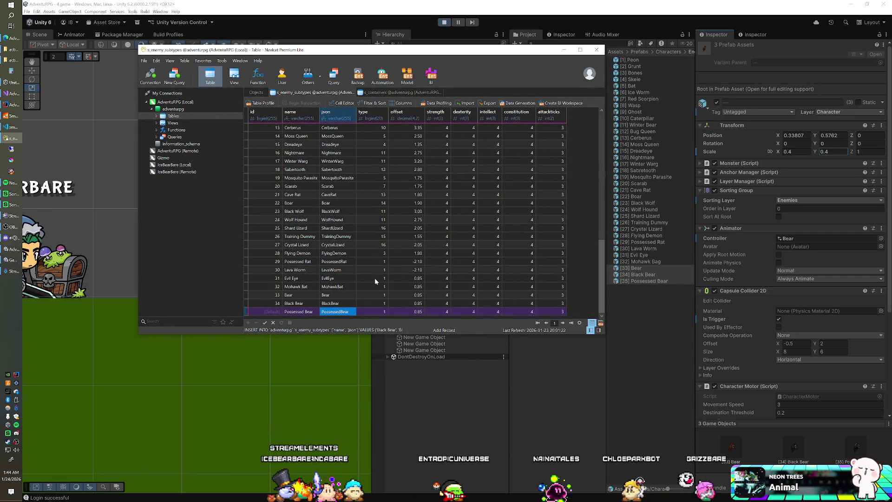
# - Stop the running game and return to Navicat's enemy subtypes table
pyautogui.click(375, 278)
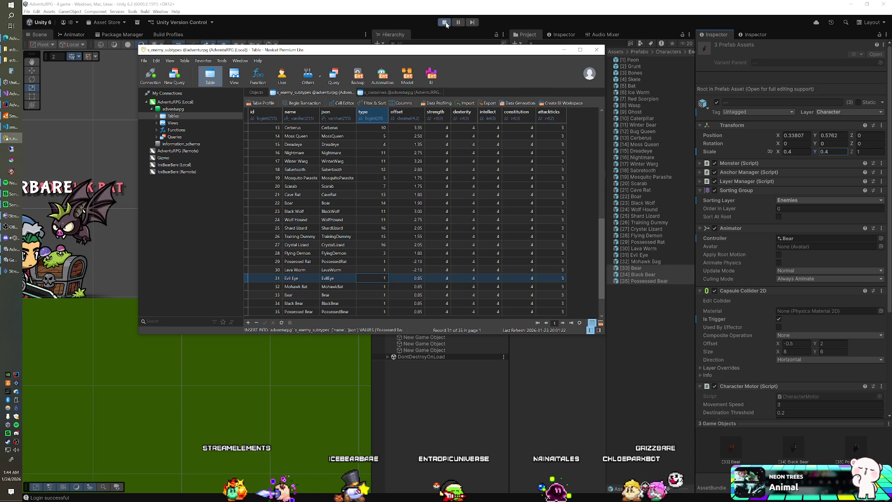
pyautogui.click(444, 22)
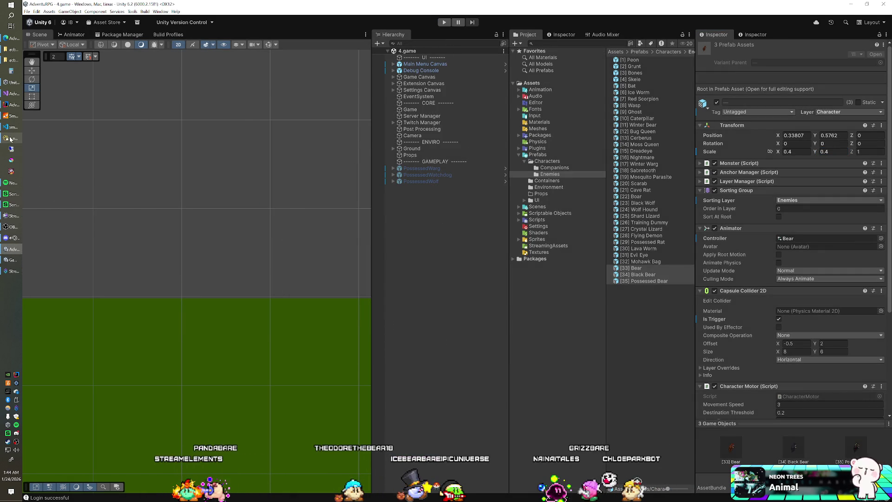
pyautogui.click(10, 139)
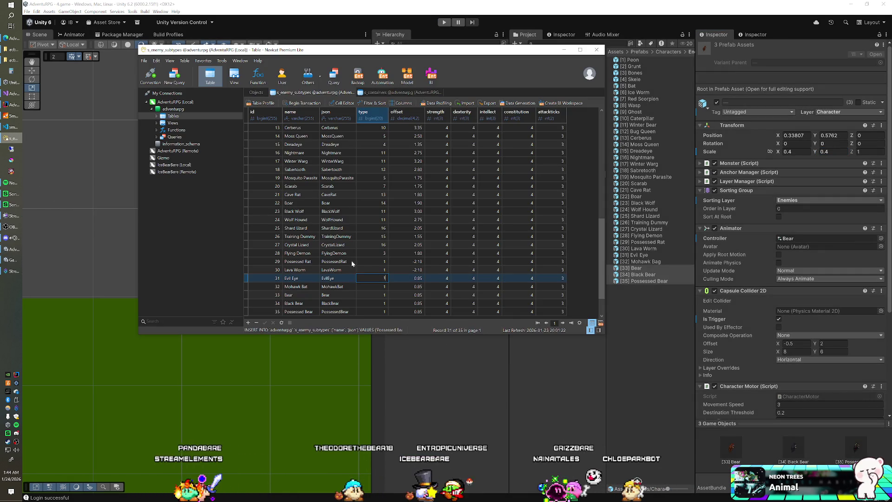
# - Set the Possessed Rat and Lava Worm offsets to -2.10
pyautogui.click(390, 277)
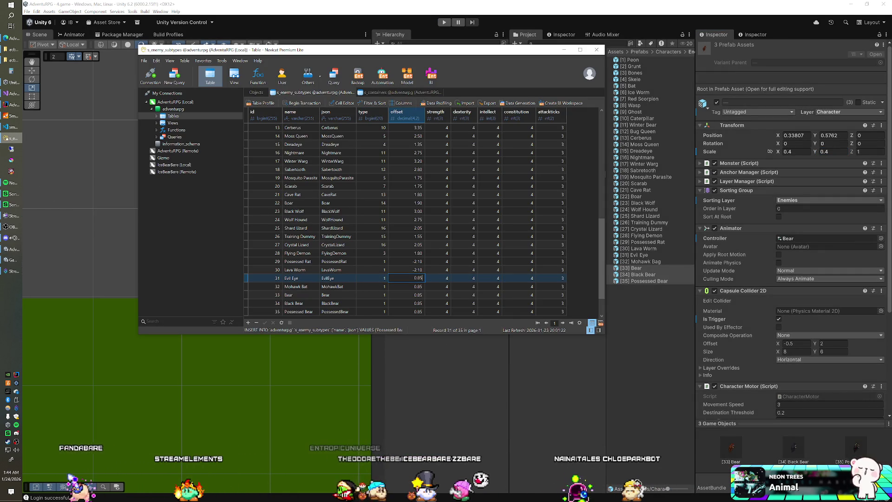
pyautogui.click(406, 261)
pyautogui.click(415, 261)
pyautogui.press('BackSpace')
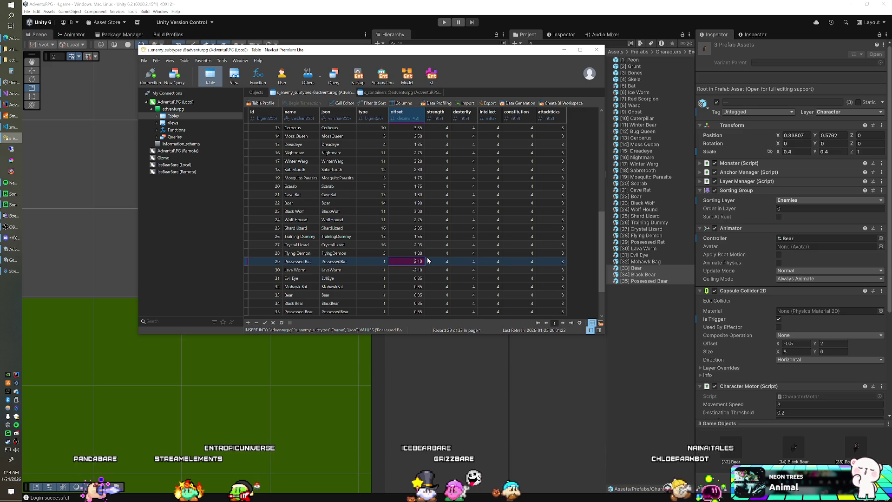
pyautogui.press('Down')
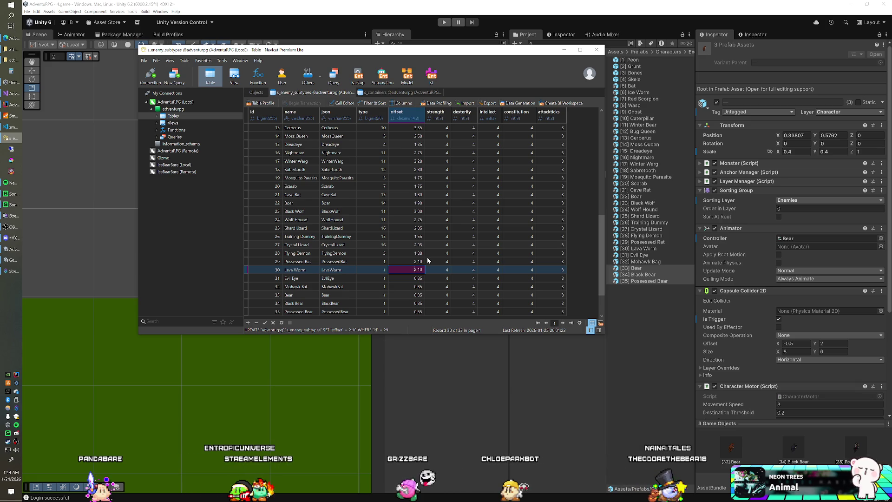
pyautogui.write('-2.10')
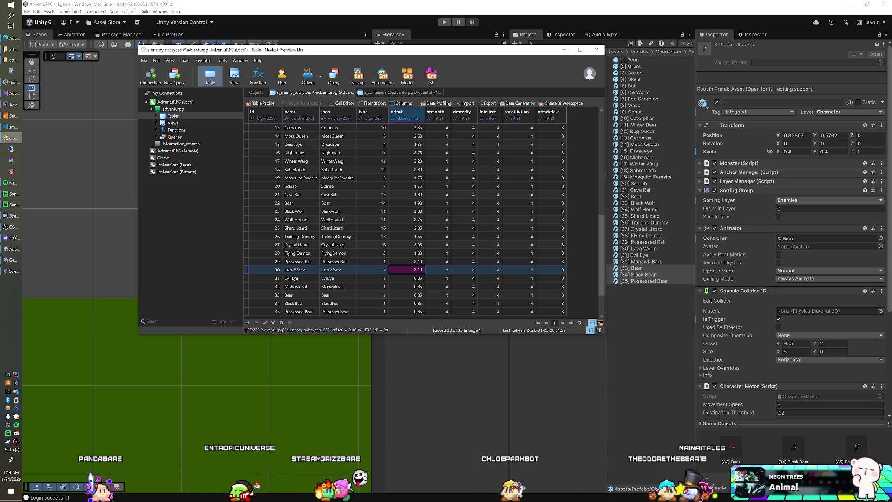
pyautogui.press('Escape')
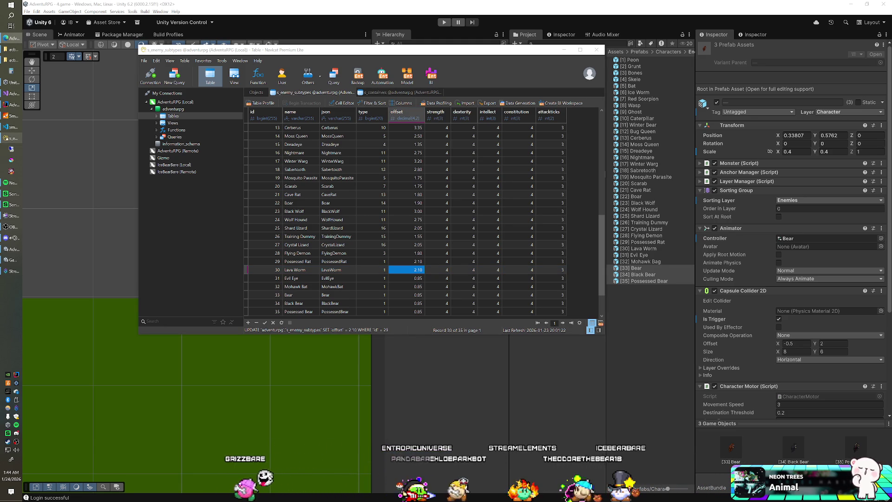
pyautogui.doubleClick(406, 261)
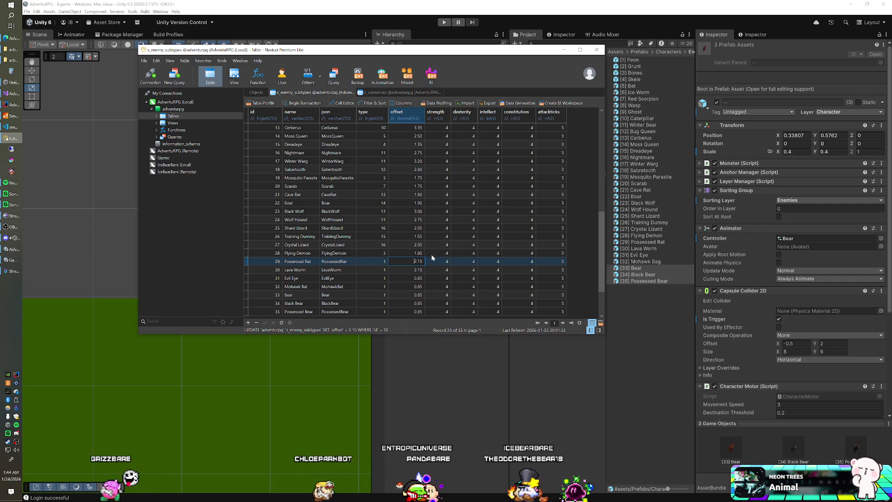
pyautogui.press('Down')
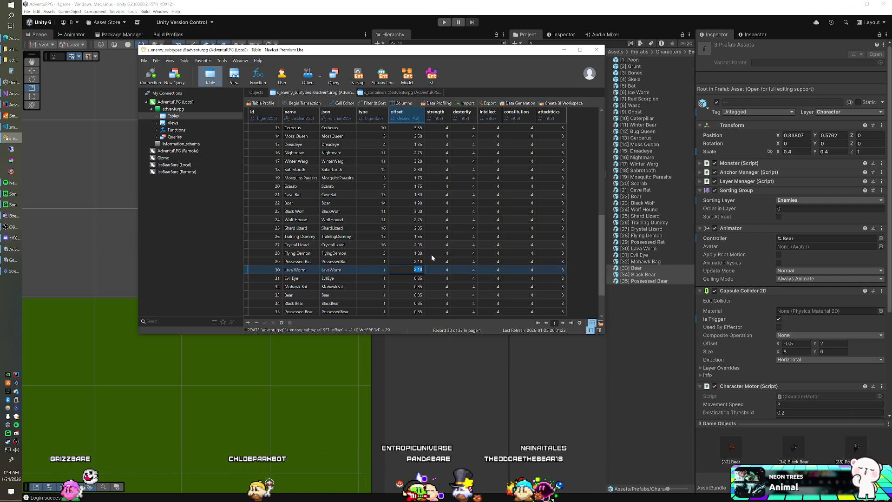
pyautogui.write('-')
pyautogui.press('Return')
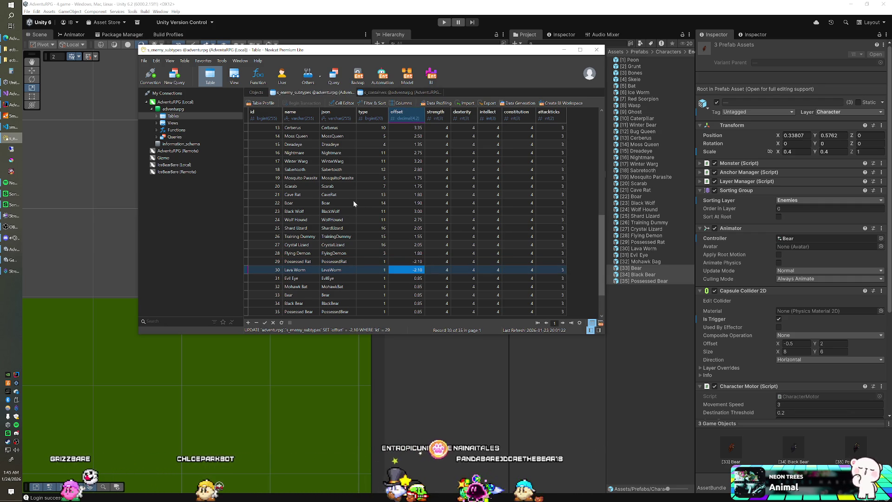
pyautogui.click(406, 278)
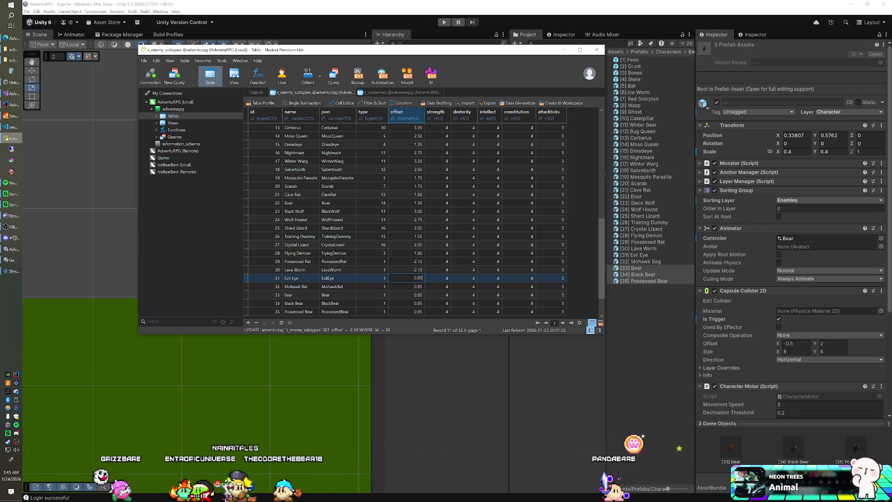
# - Give Bear, Black Bear and Possessed Bear an offset of 2.75
pyautogui.press('Up')
pyautogui.press('Up')
pyautogui.press('Up')
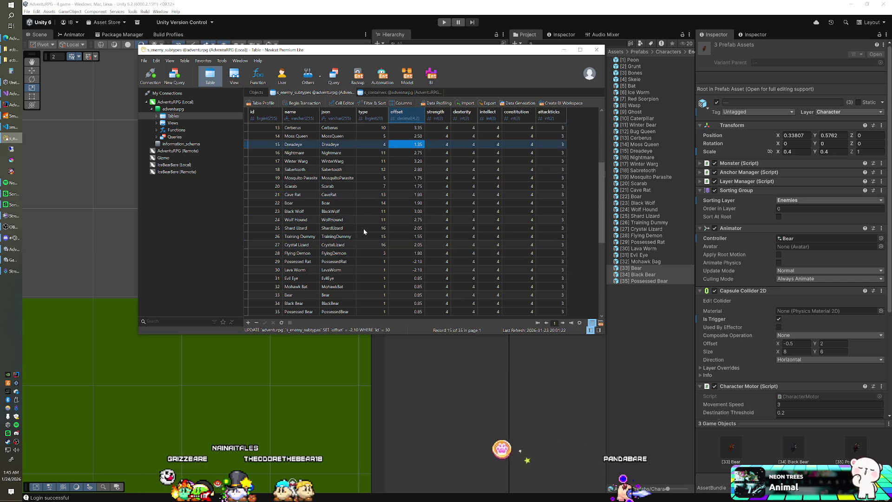
pyautogui.press('Down')
pyautogui.press('Down')
pyautogui.press('Down')
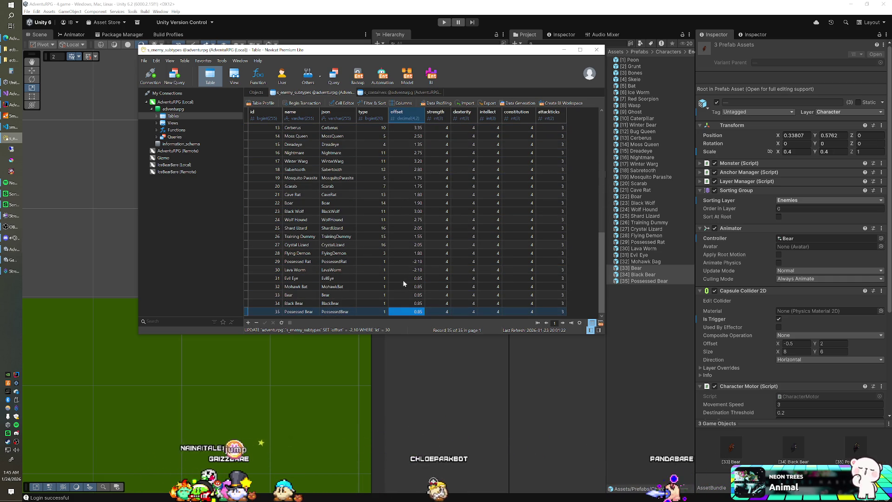
pyautogui.doubleClick(401, 294)
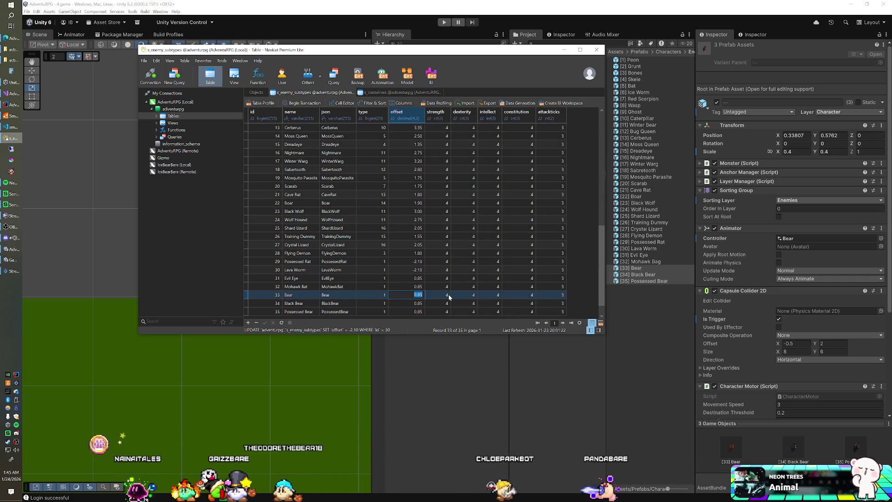
pyautogui.write('2.75')
pyautogui.press('Return')
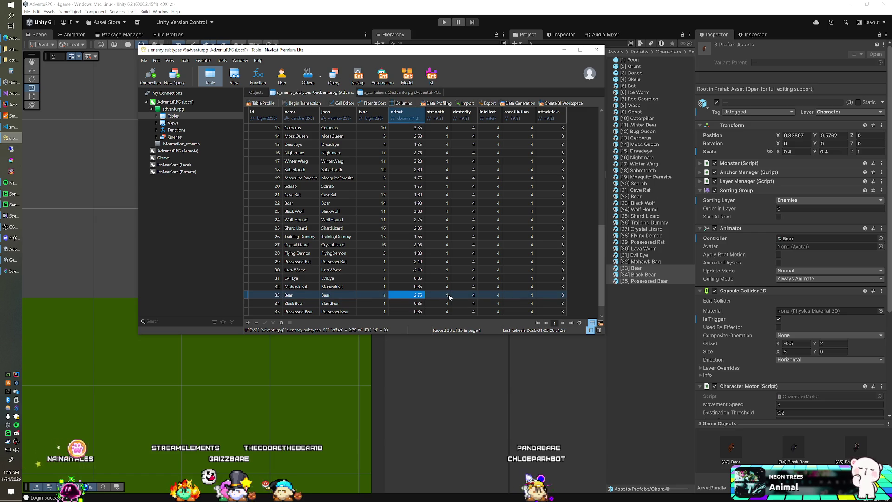
pyautogui.press('Down')
pyautogui.write('2.75')
pyautogui.press('Down')
pyautogui.hotkey('ctrl', 'v')
pyautogui.press('Up')
# - Set the Mohawk Bat and Evil Eye offsets to 1.70 and review the column
pyautogui.press('Up')
pyautogui.press('Up')
pyautogui.press('Up')
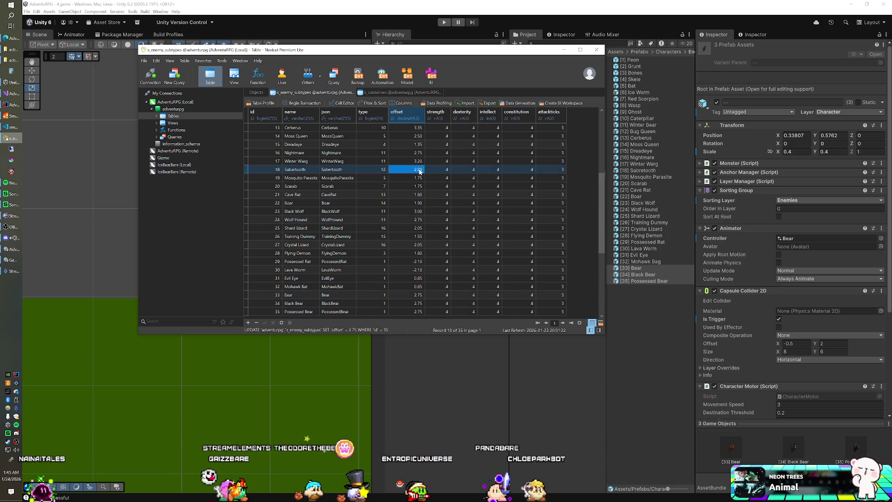
pyautogui.press('Up')
pyautogui.press('Up')
pyautogui.press('Up')
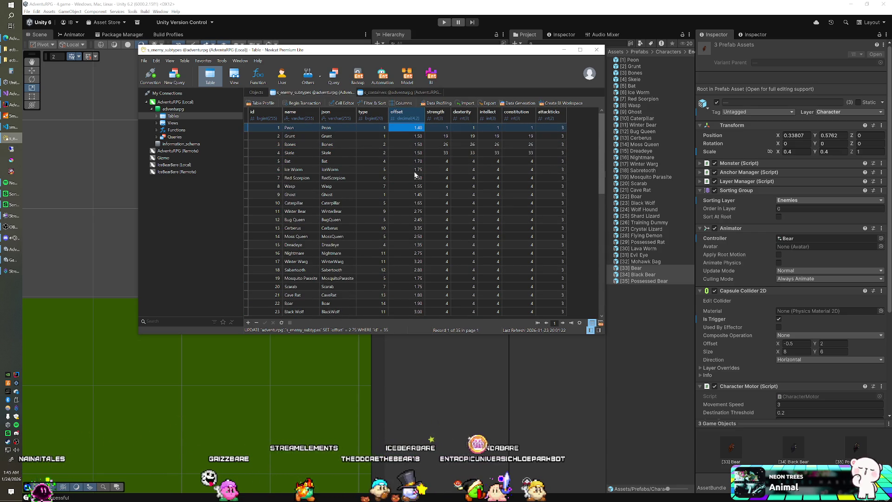
pyautogui.press('Down')
pyautogui.press('Down')
pyautogui.press('Down')
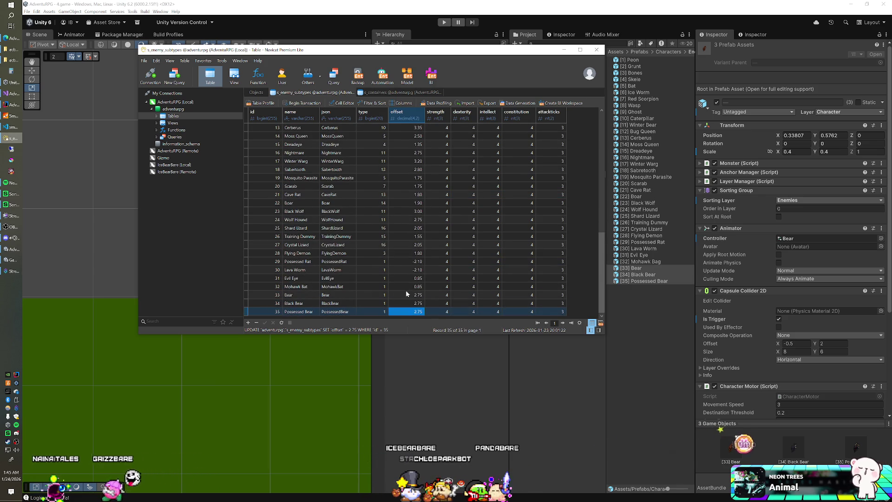
pyautogui.doubleClick(406, 287)
pyautogui.write('7')
pyautogui.press('Up')
pyautogui.write('1.7')
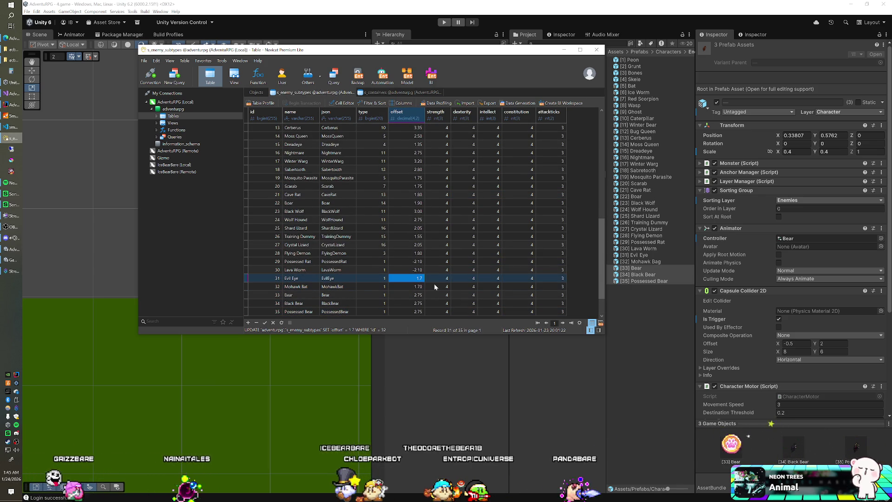
pyautogui.press('Up')
pyautogui.press('Up')
pyautogui.press('Up')
pyautogui.press('Up')
pyautogui.press('Up')
pyautogui.press('Up')
pyautogui.press('Up')
pyautogui.press('Up')
pyautogui.press('Up')
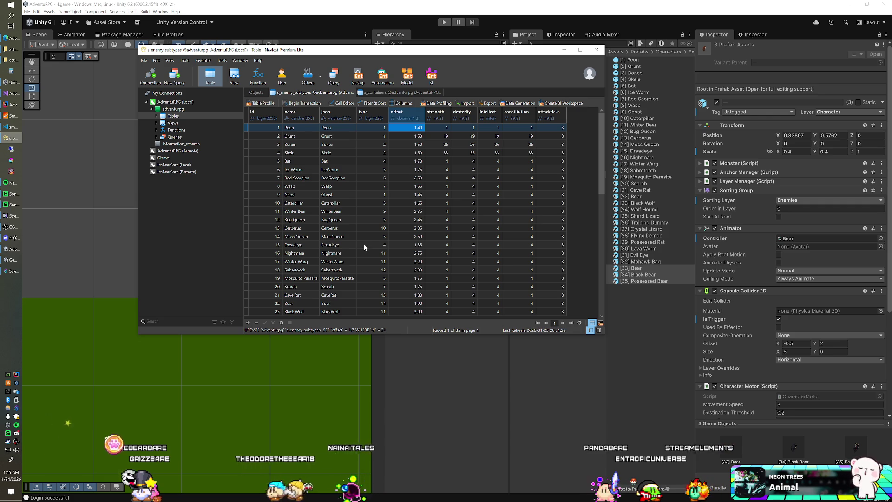
pyautogui.press('Down')
pyautogui.press('Down')
pyautogui.press('Down')
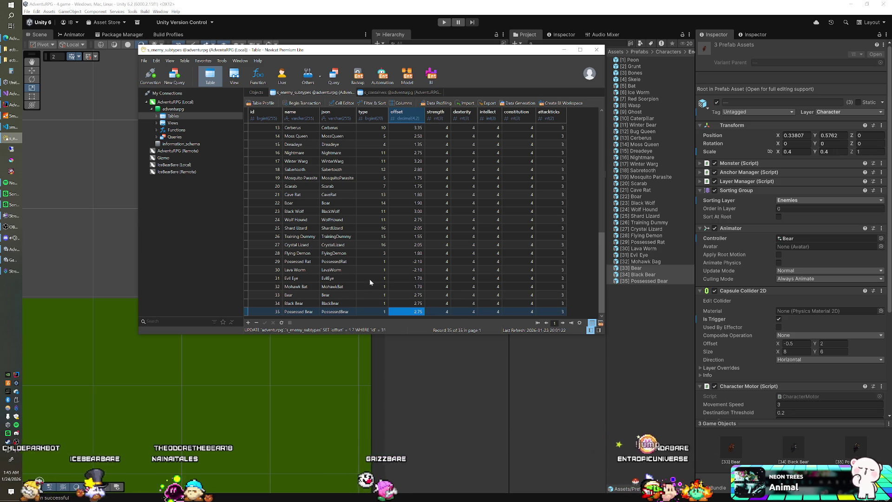
# - Set Evil Eye and Mohawk Bat to type 4, Lava Worm to 5, and Possessed Rat to 13
pyautogui.doubleClick(370, 278)
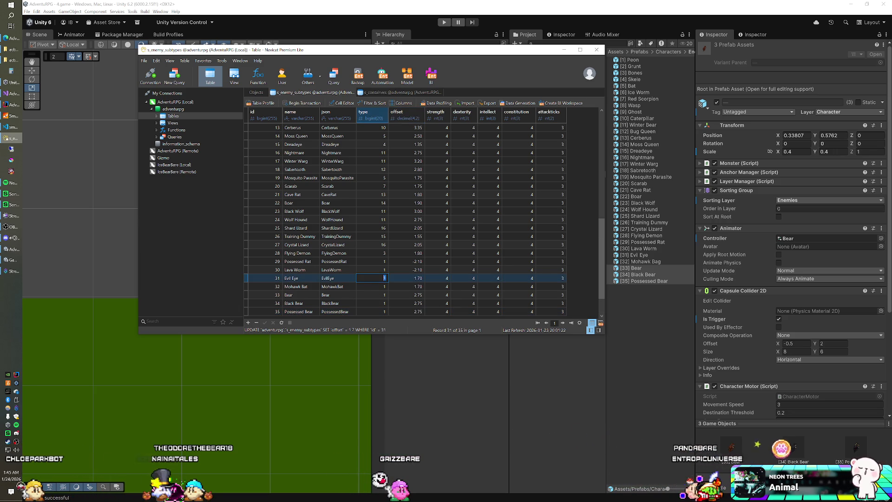
pyautogui.write('4')
pyautogui.press('Down')
pyautogui.write('4')
pyautogui.press('Return')
pyautogui.press('Up')
pyautogui.press('Up')
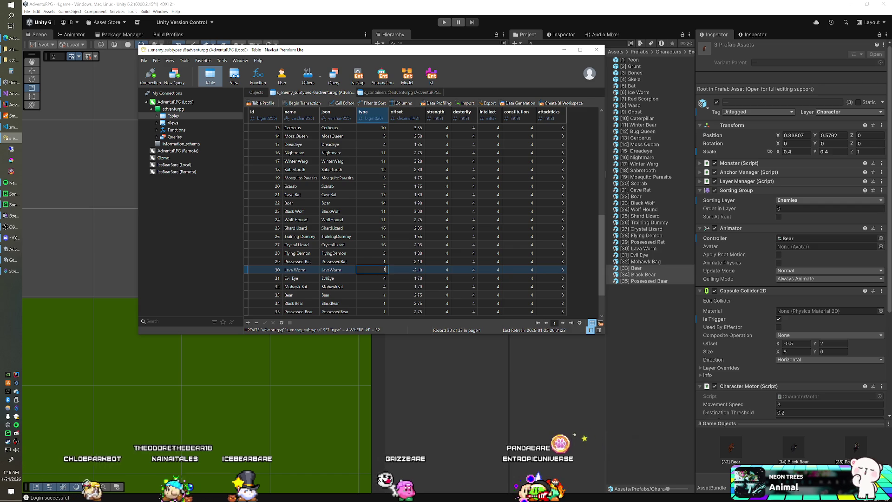
pyautogui.write('5')
pyautogui.press('Up')
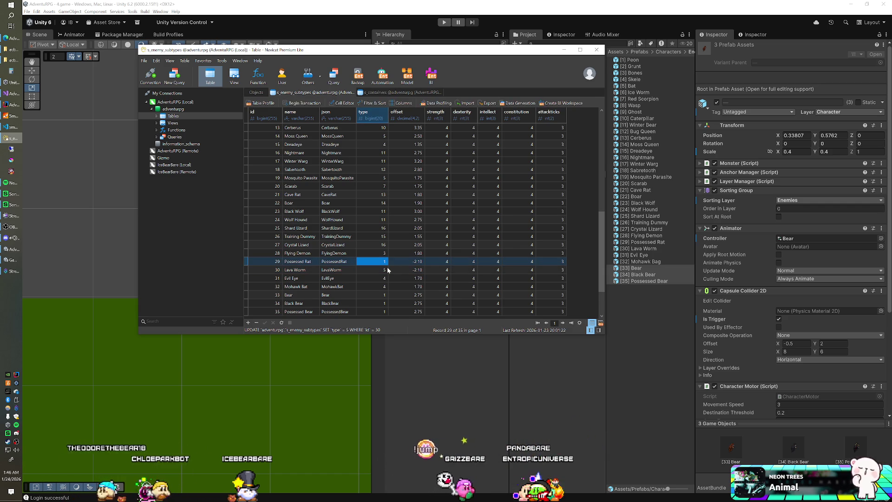
pyautogui.click(385, 262)
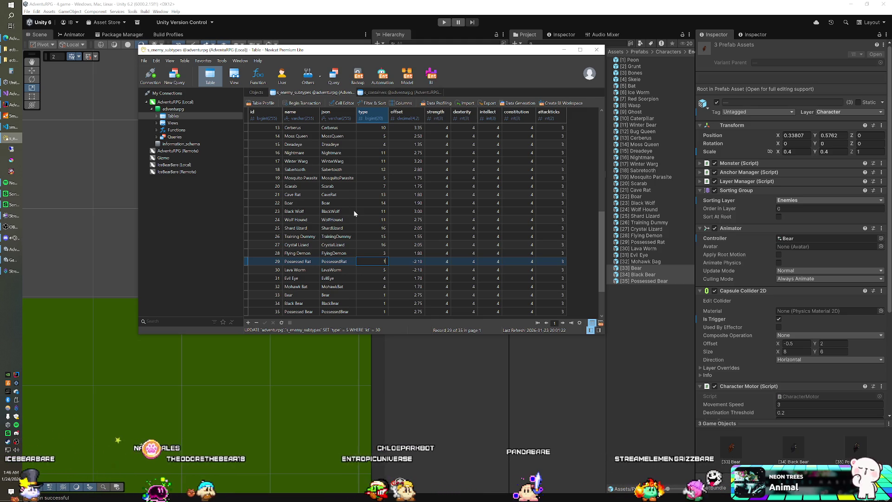
pyautogui.write('13')
pyautogui.press('Down')
pyautogui.press('Down')
pyautogui.press('Down')
pyautogui.press('Down')
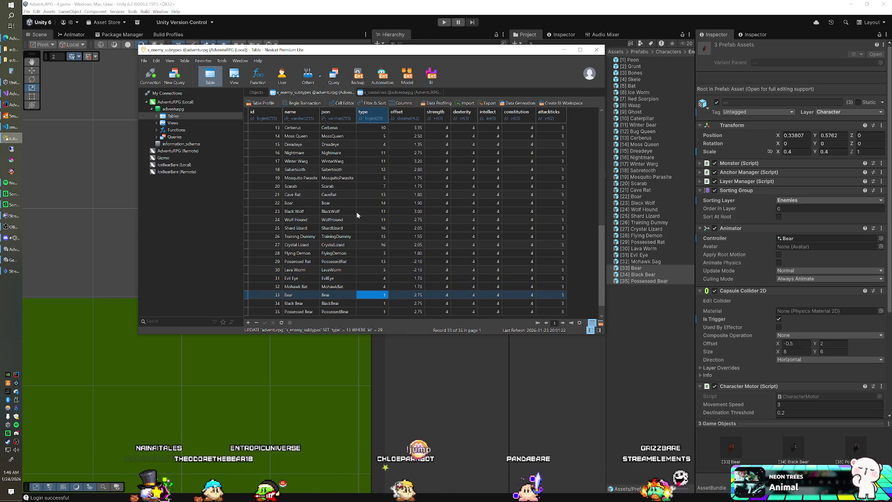
# - Set Bear, Black Bear and Possessed Bear to type 9 and save the rows
pyautogui.press('Up')
pyautogui.press('Up')
pyautogui.press('Up')
pyautogui.press('Up')
pyautogui.press('Up')
pyautogui.press('Up')
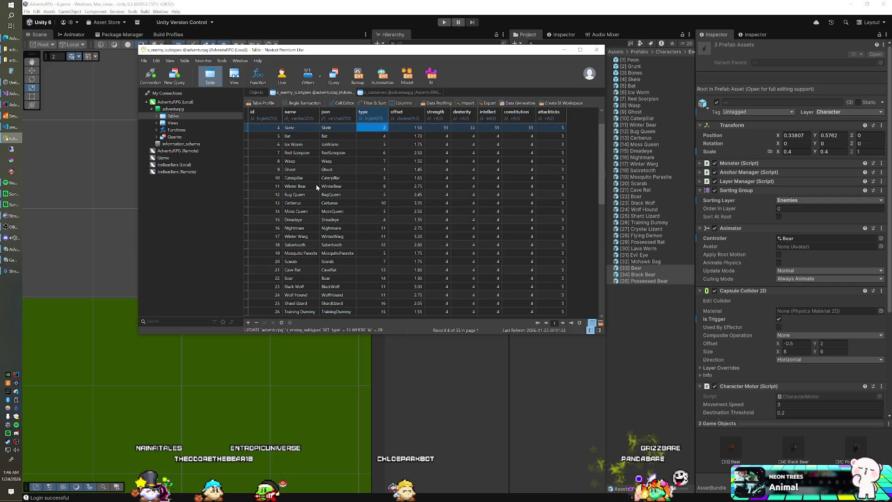
pyautogui.press('Down')
pyautogui.press('Down')
pyautogui.press('Down')
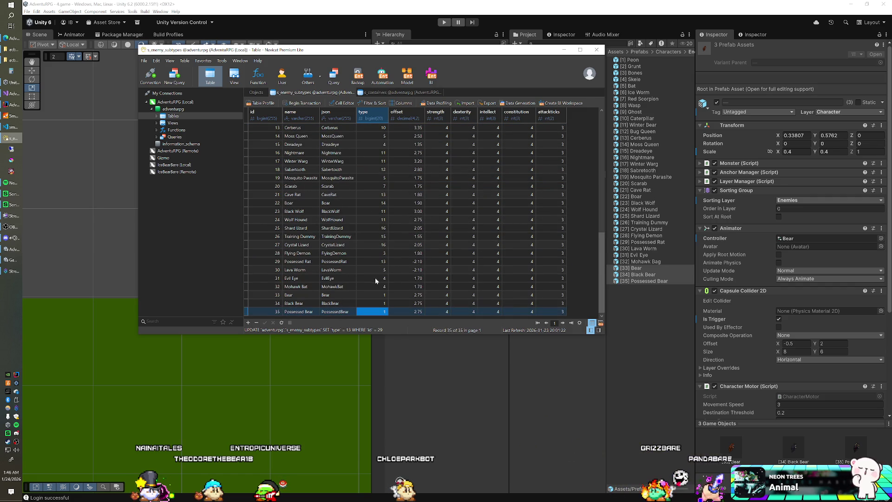
pyautogui.doubleClick(369, 295)
pyautogui.write('9')
pyautogui.press('Down')
pyautogui.write('9')
pyautogui.press('Down')
pyautogui.write('9')
pyautogui.press('Return')
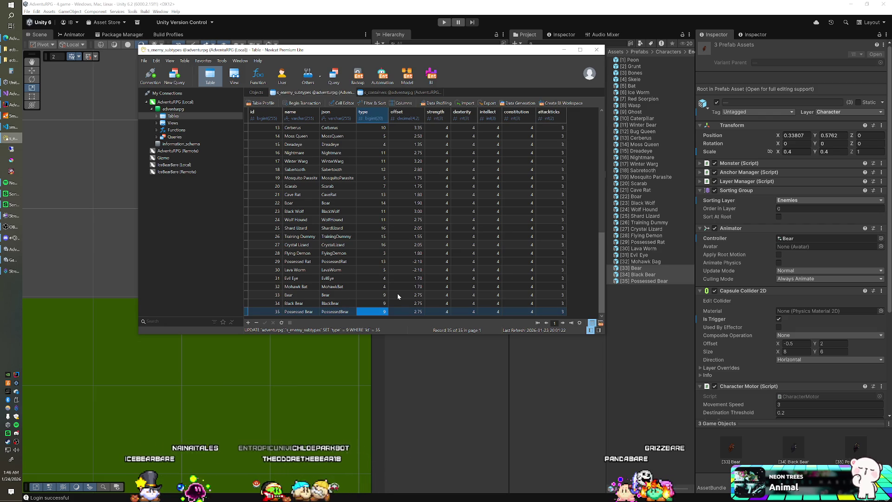
# - Close the old SmartFoxServer console and launch the game server again
pyautogui.hotkey('alt', 'Tab')
pyautogui.click(13, 115)
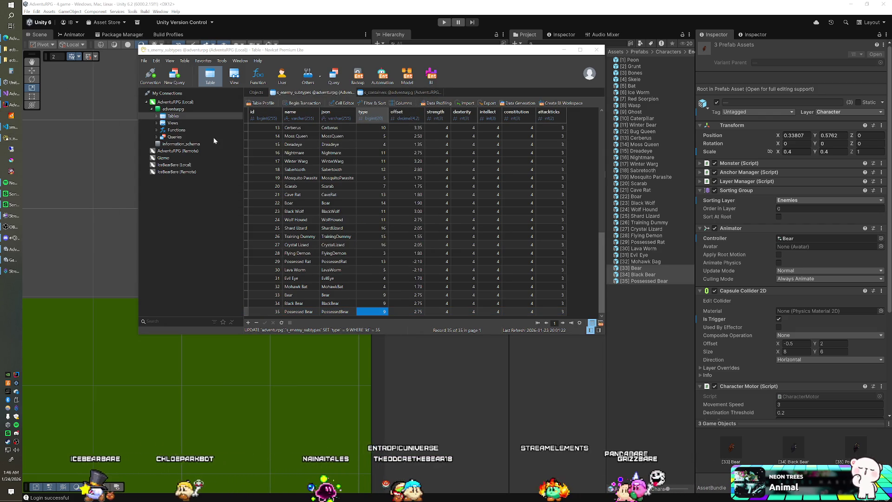
pyautogui.click(13, 115)
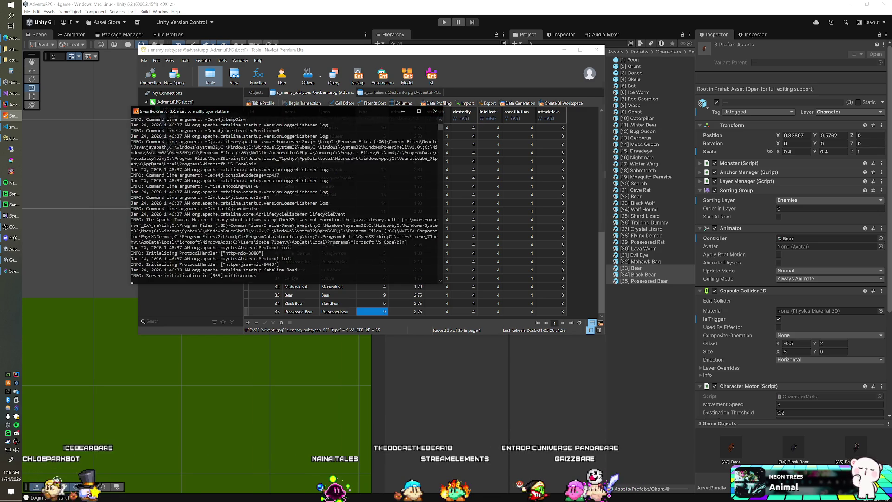
# - Once the server reports READY, switch back to the running game to retest
pyautogui.hotkey('alt', 'Tab')
pyautogui.hotkey('alt', 'Tab')
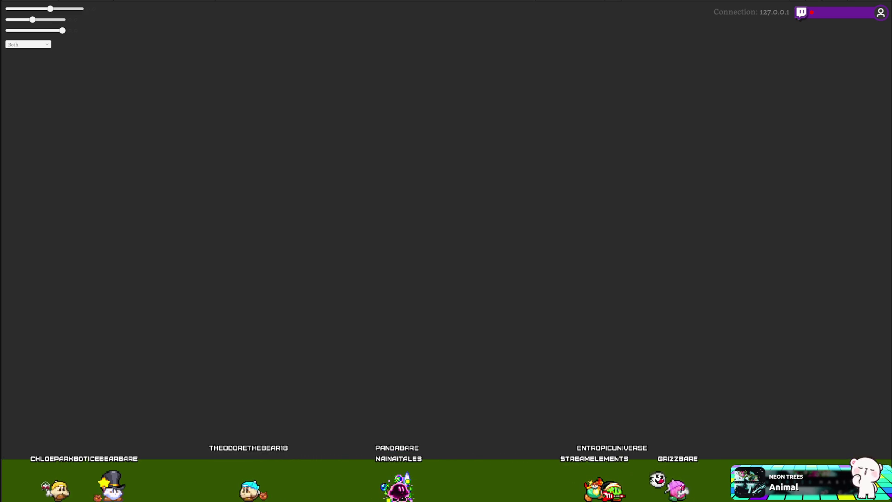
# - Zoom out, show the character's item grid with enemy icons, and discard a red placeholder item
pyautogui.hotkey('ctrl', '-')
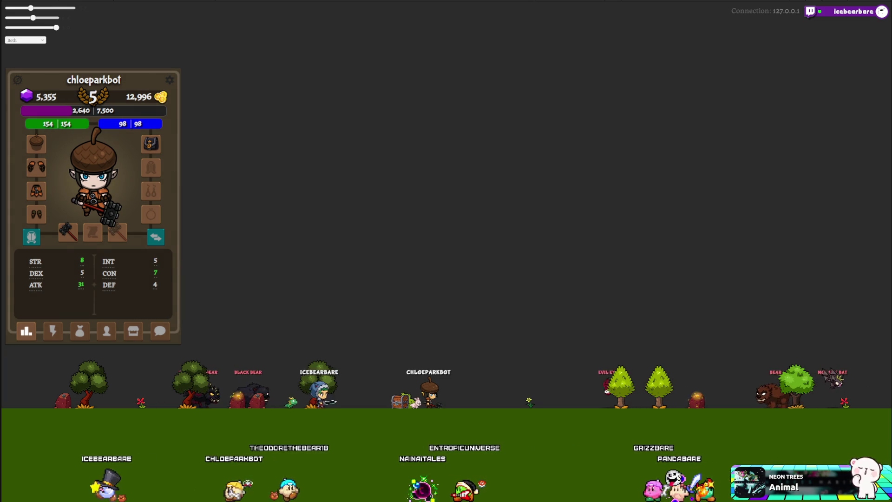
pyautogui.click(56, 334)
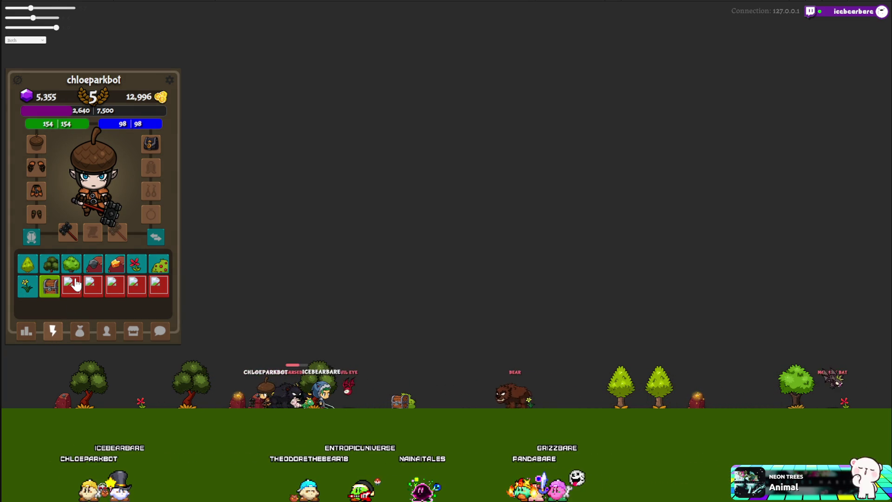
pyautogui.click(76, 284)
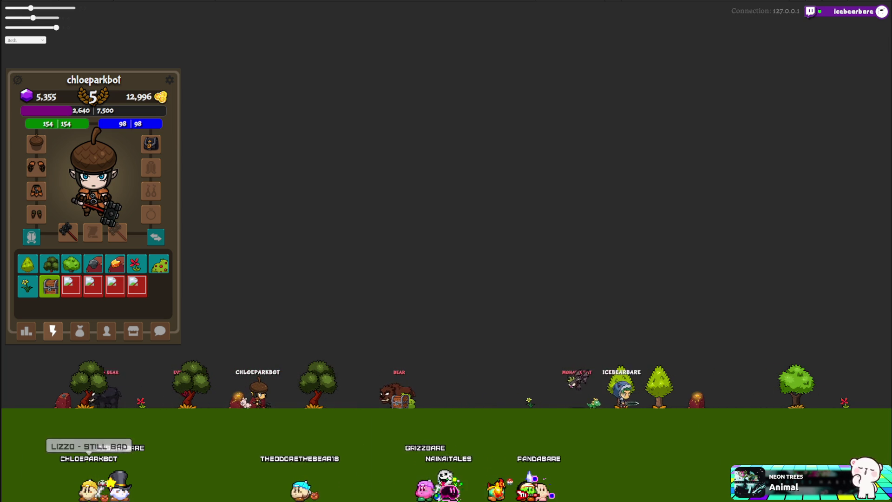
pyautogui.click(402, 302)
# - Set the offset of Bear, Black Bear, Possessed Bear and Winter Bear to 2.50, then hide Navicat
pyautogui.doubleClick(408, 295)
pyautogui.write('2.5')
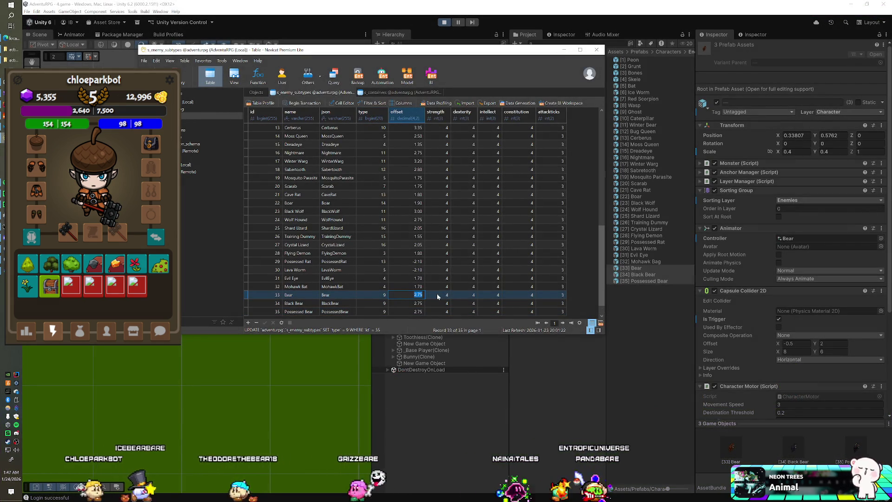
pyautogui.press('Down')
pyautogui.write('2.5')
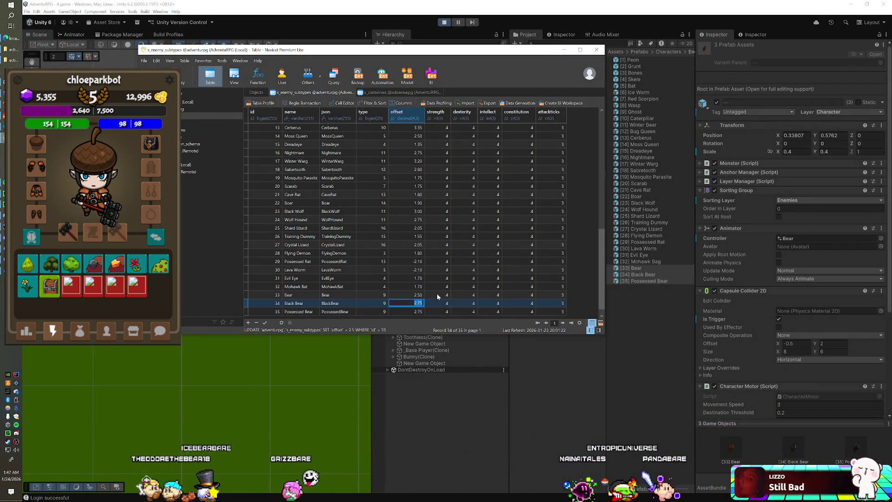
pyautogui.press('Down')
pyautogui.write('2.5')
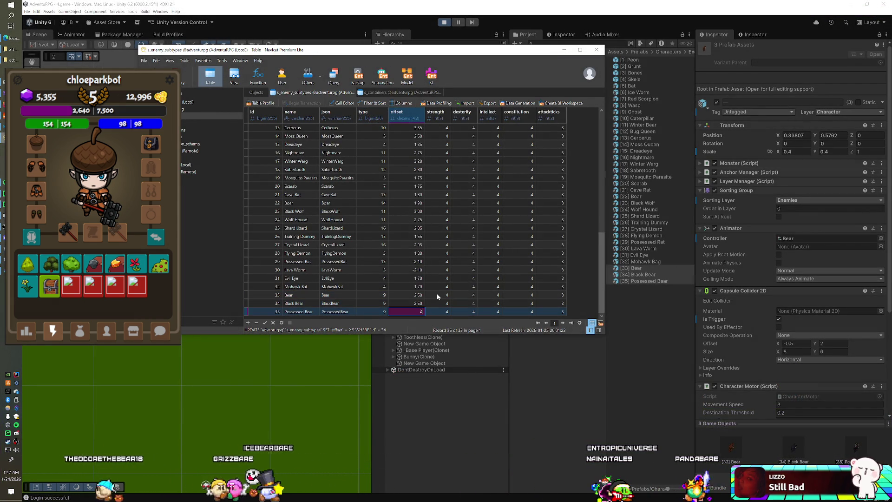
pyautogui.press('Up')
pyautogui.press('Up')
pyautogui.press('Up')
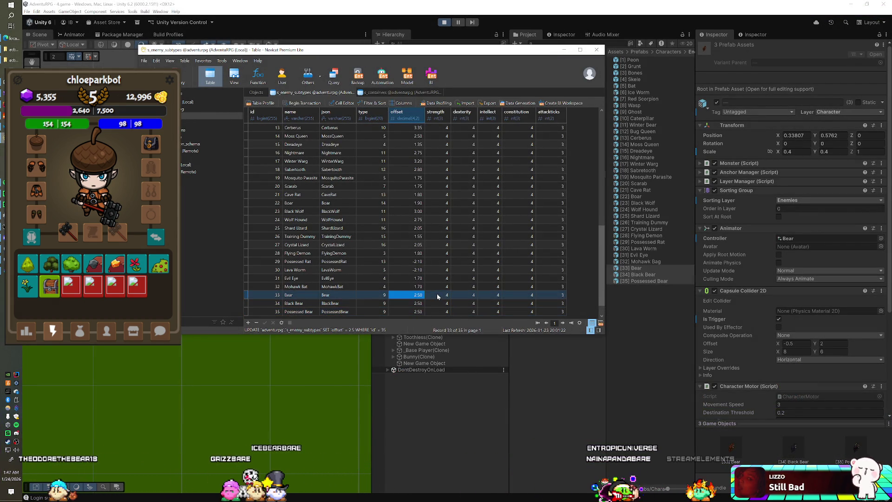
pyautogui.press('Up')
pyautogui.press('Up')
pyautogui.press('Up')
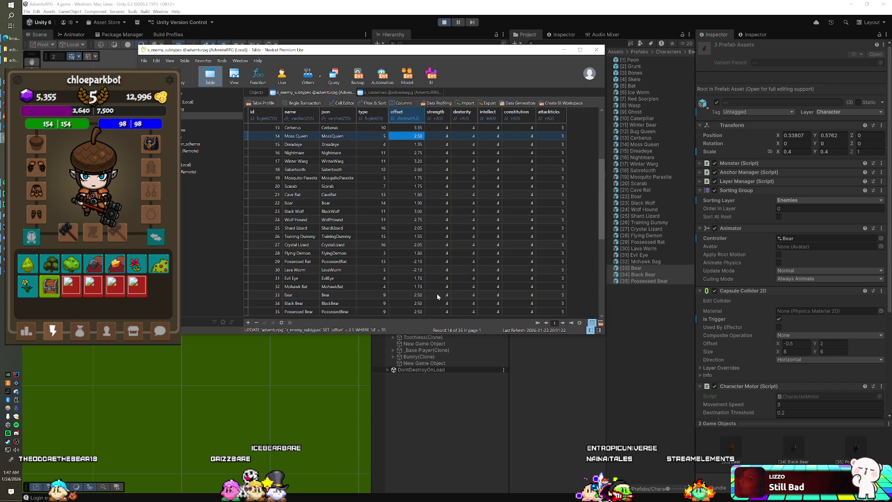
pyautogui.press('Up')
pyautogui.press('Up')
pyautogui.press('Up')
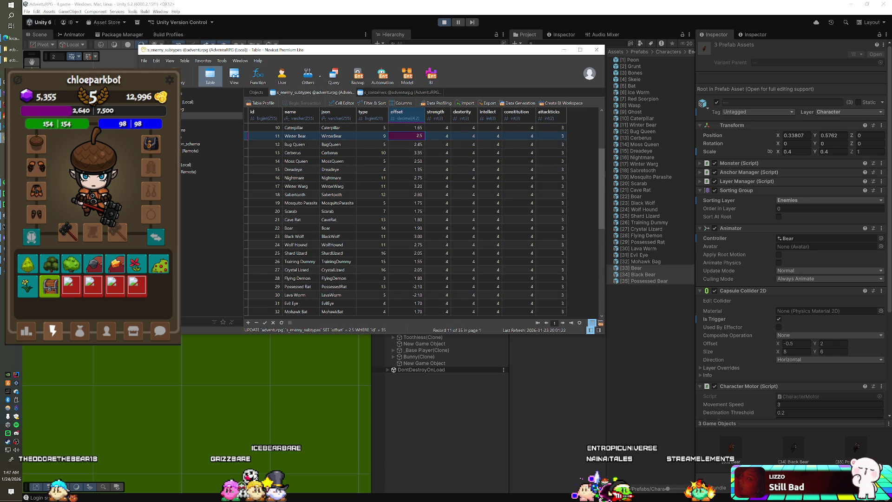
pyautogui.press('Return')
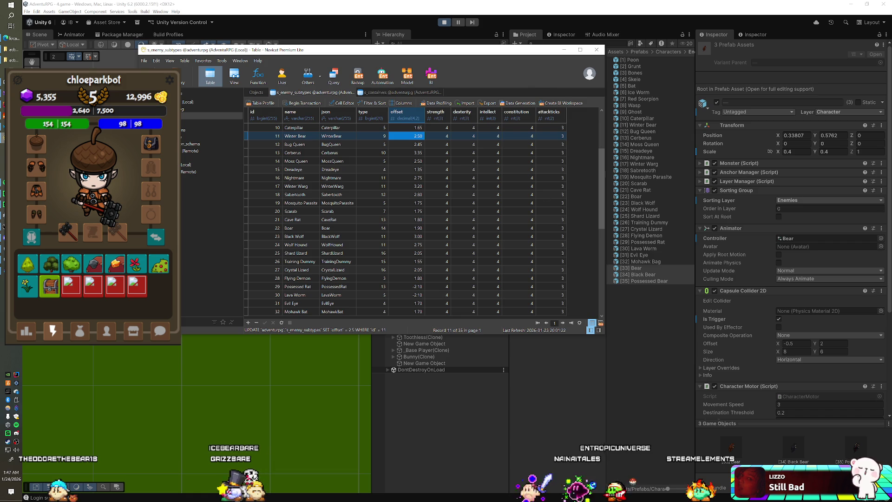
pyautogui.hotkey('alt', 'Tab')
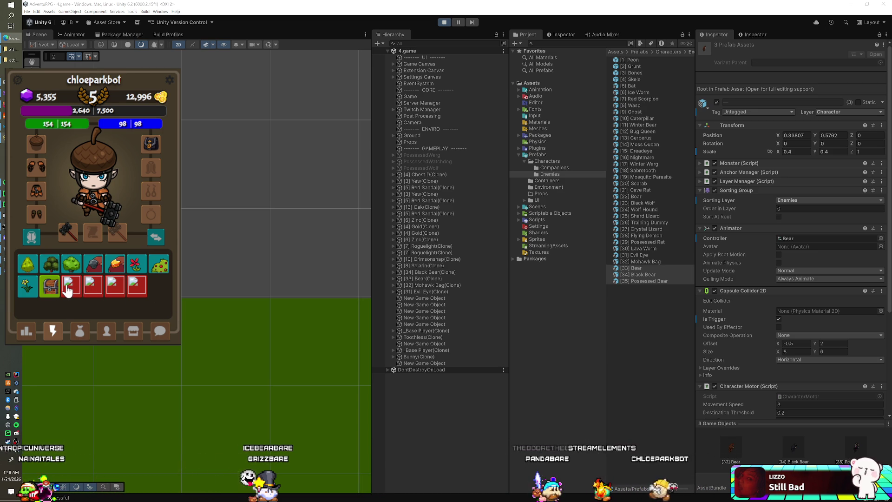
# - Check the SmartFoxServer console, stop the running game, and switch to IntelliJ IDEA
pyautogui.hotkey('alt', 'Tab')
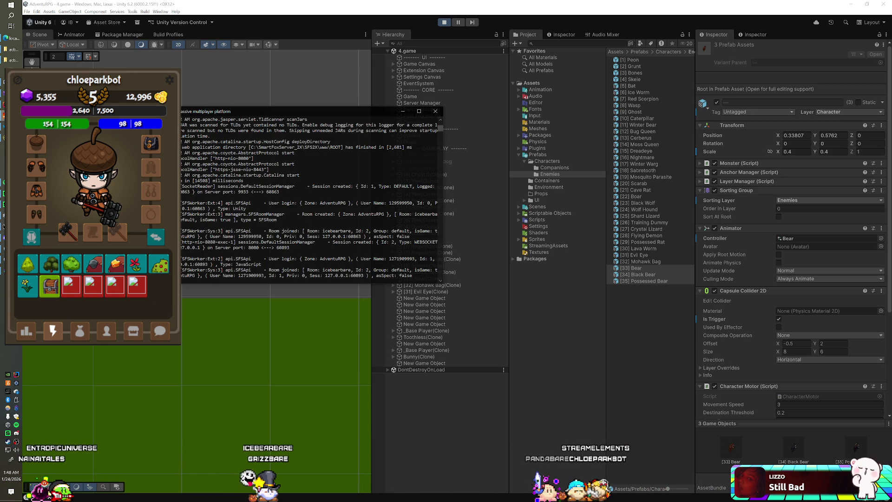
pyautogui.hotkey('alt', 'Tab')
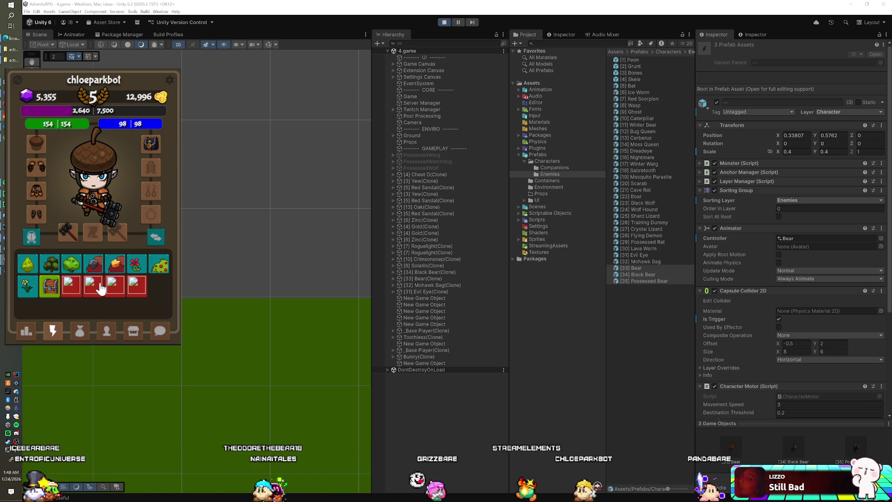
pyautogui.hotkey('ctrl', 'p')
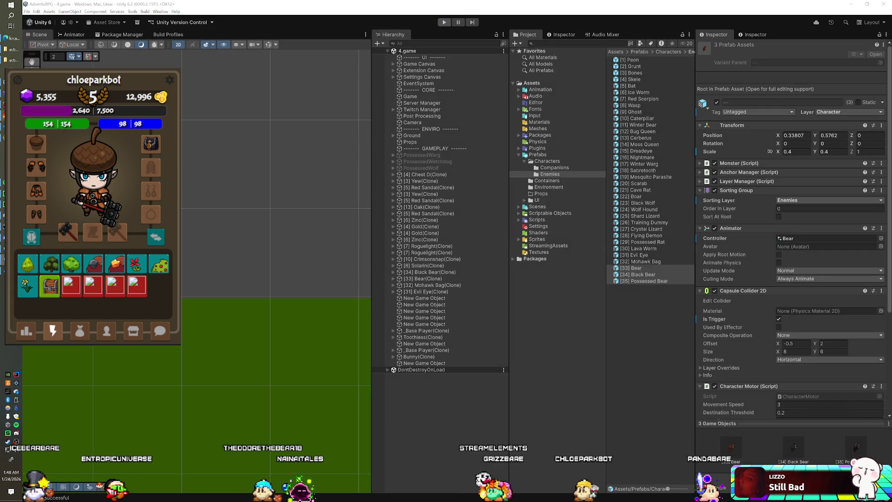
pyautogui.hotkey('alt', 'Tab')
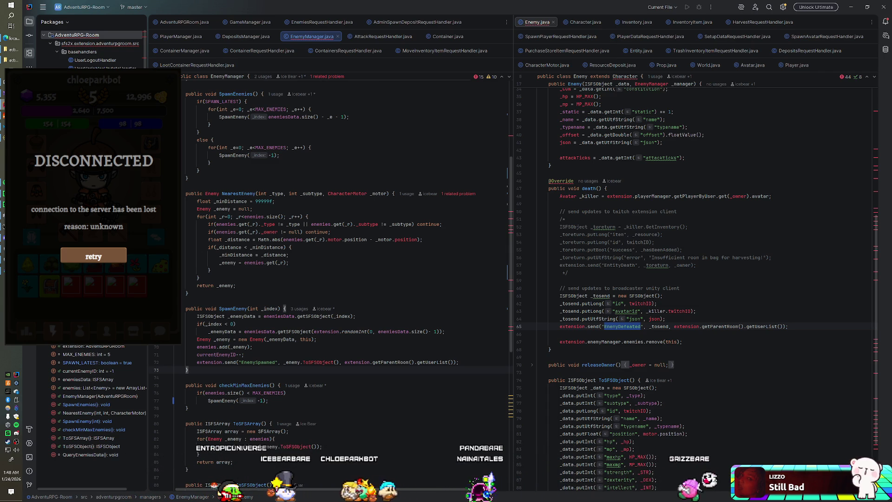
# - Review the spawning code in GameManager.java and SpawnEnemy in EnemyManager.java without editing
pyautogui.click(242, 21)
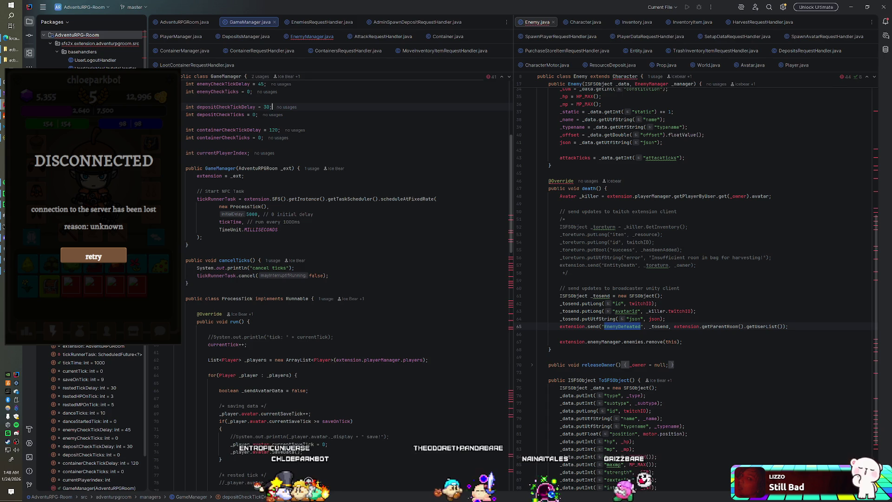
pyautogui.scroll(-10, 346, 284)
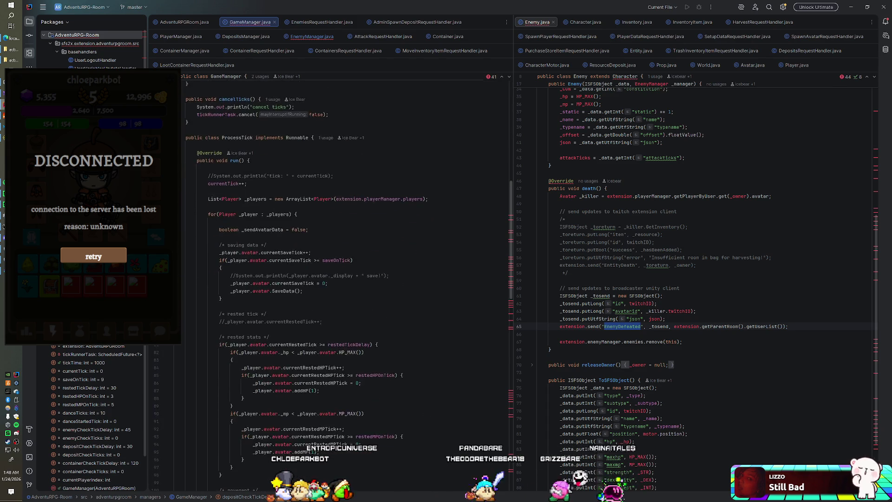
pyautogui.scroll(-12, 346, 283)
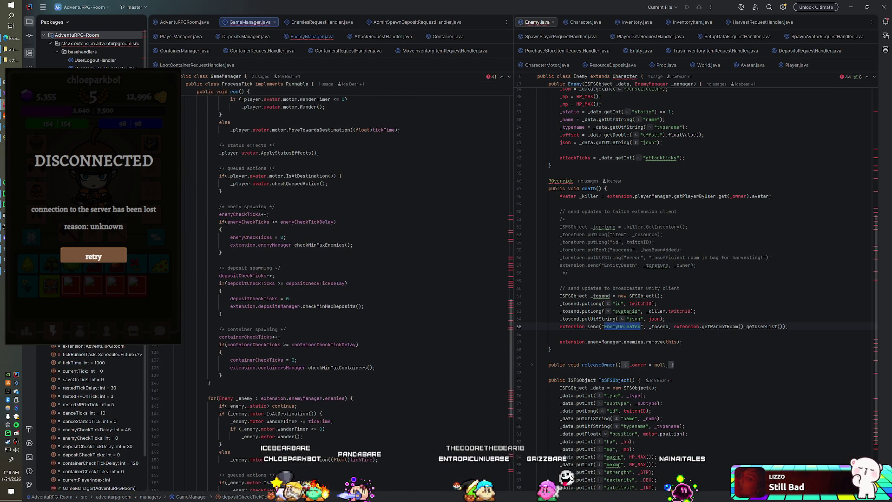
pyautogui.click(298, 33)
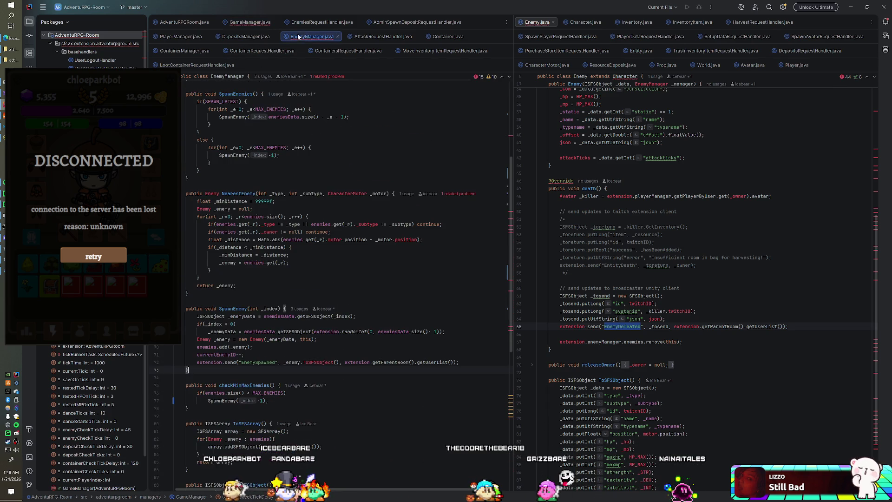
pyautogui.scroll(-2, 346, 279)
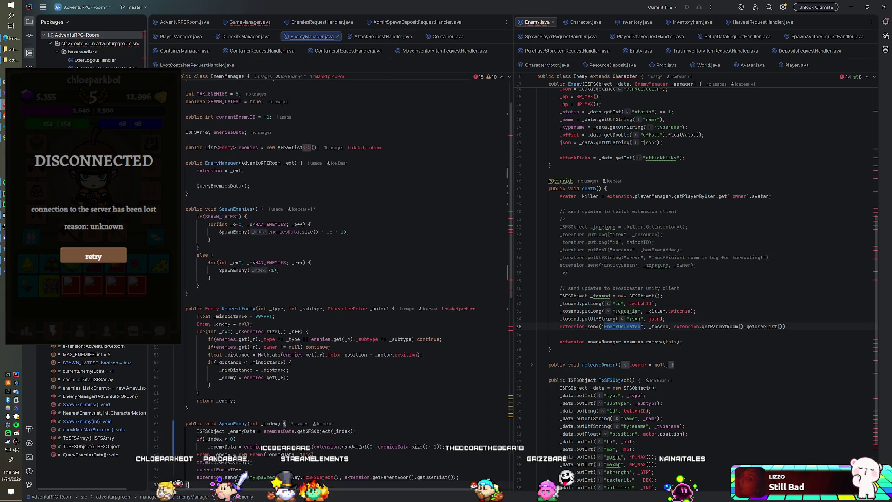
pyautogui.scroll(-3, 346, 279)
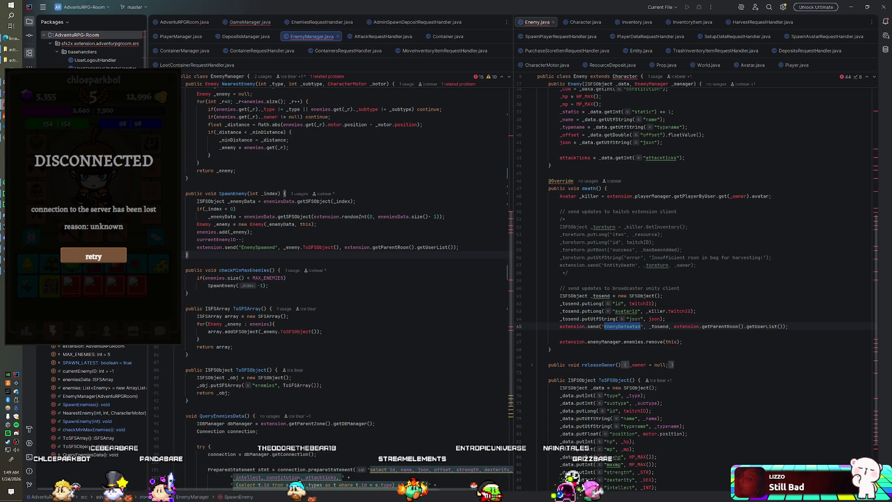
pyautogui.scroll(1, 346, 279)
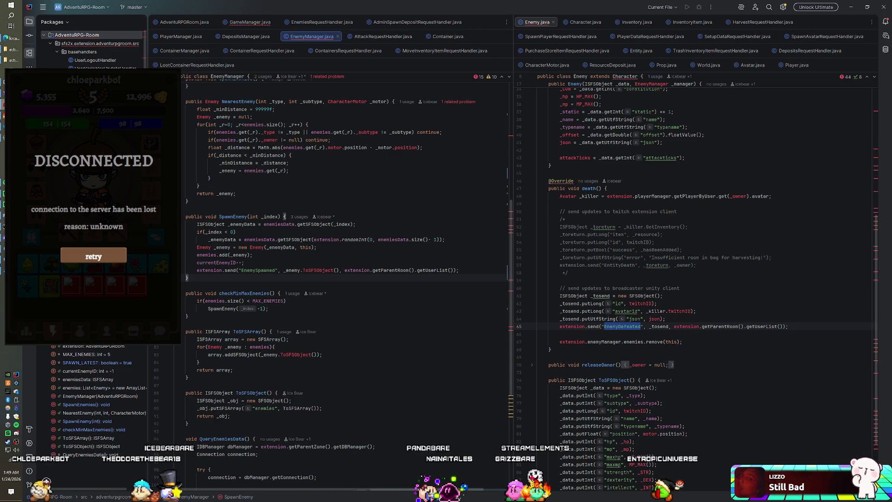
pyautogui.click(317, 247)
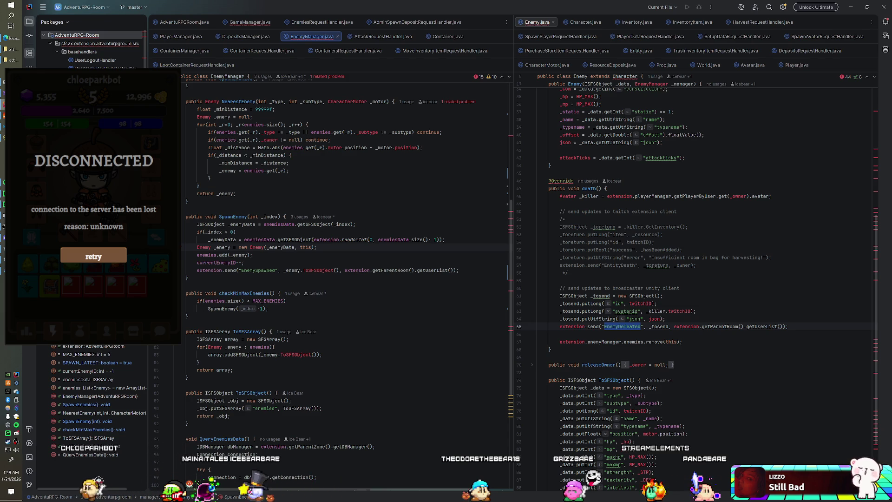
pyautogui.click(189, 201)
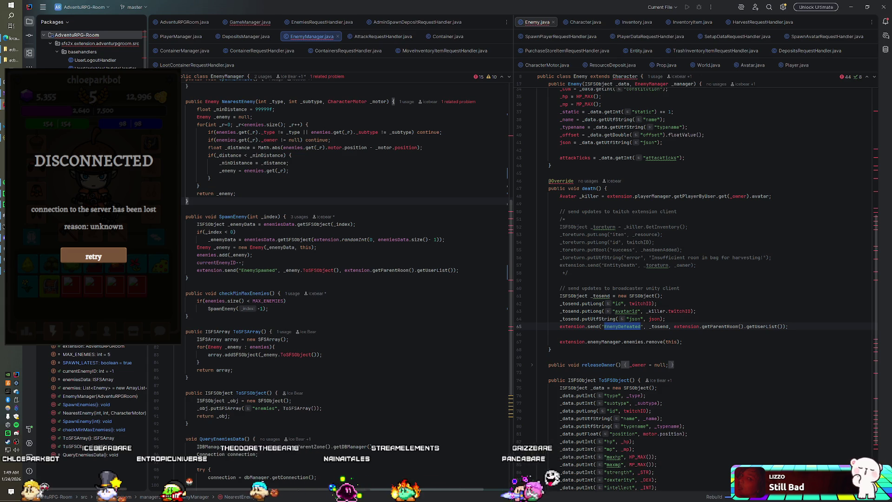
pyautogui.hotkey('alt', 'Tab')
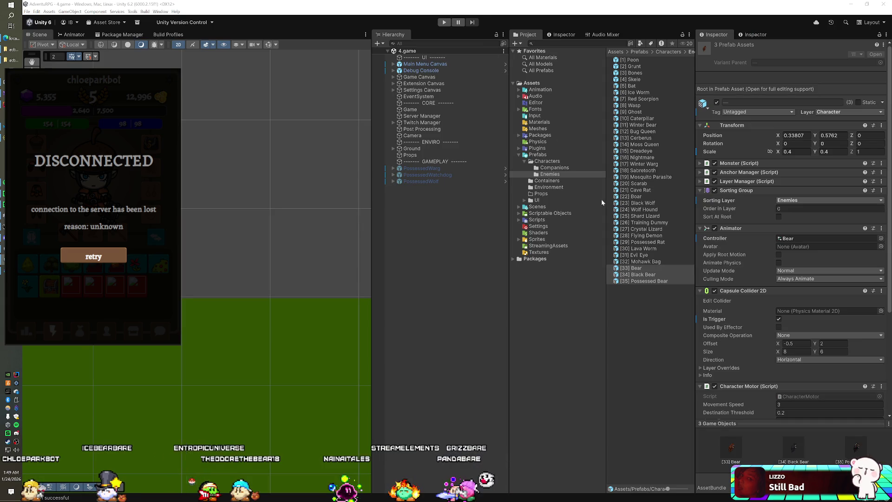
# - Open the icons scene from Assets/Scenes/_dev and select [1] Chest A
pyautogui.click(537, 207)
pyautogui.click(629, 67)
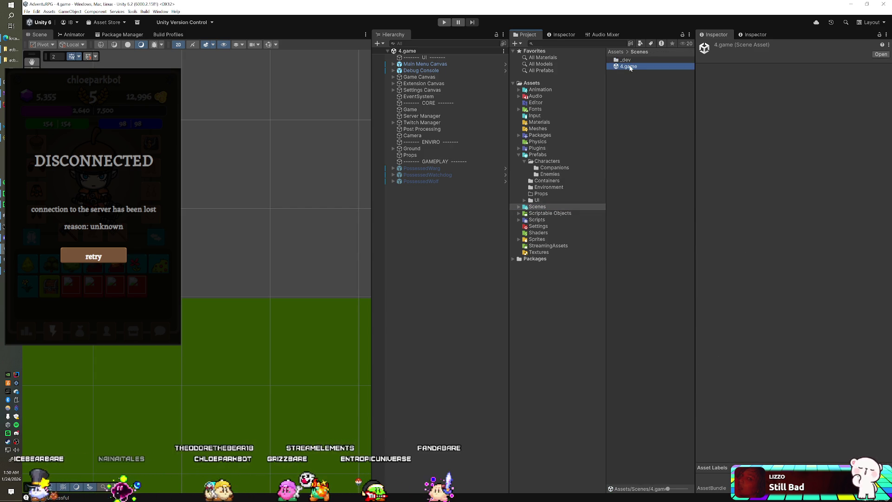
pyautogui.doubleClick(626, 60)
pyautogui.doubleClick(632, 73)
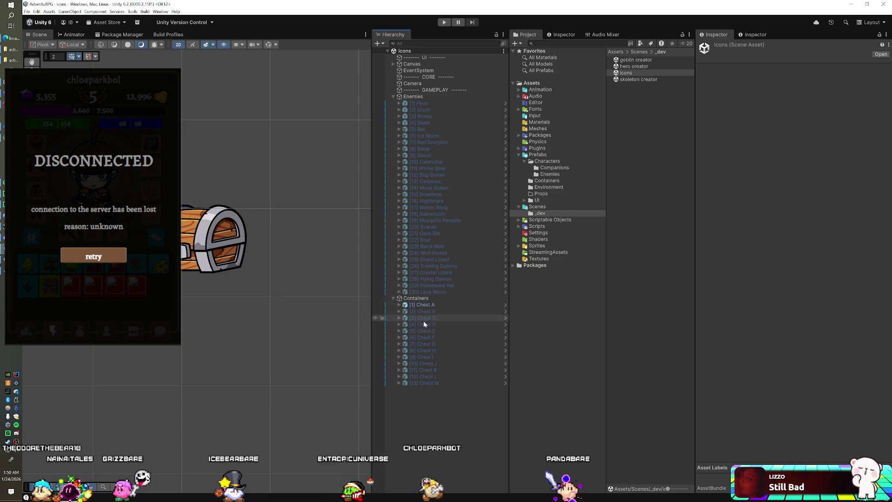
pyautogui.click(429, 305)
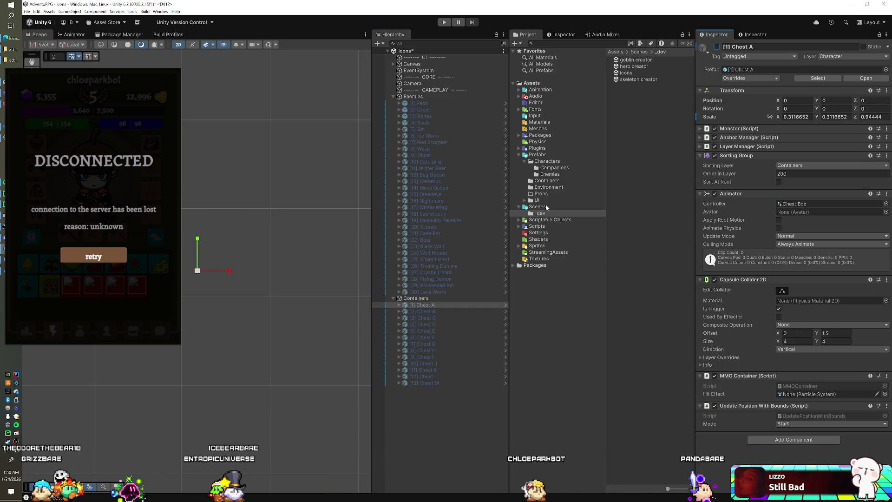
# - Add the five new enemy prefabs, [31] through [35], under Enemies in the scene
pyautogui.click(549, 174)
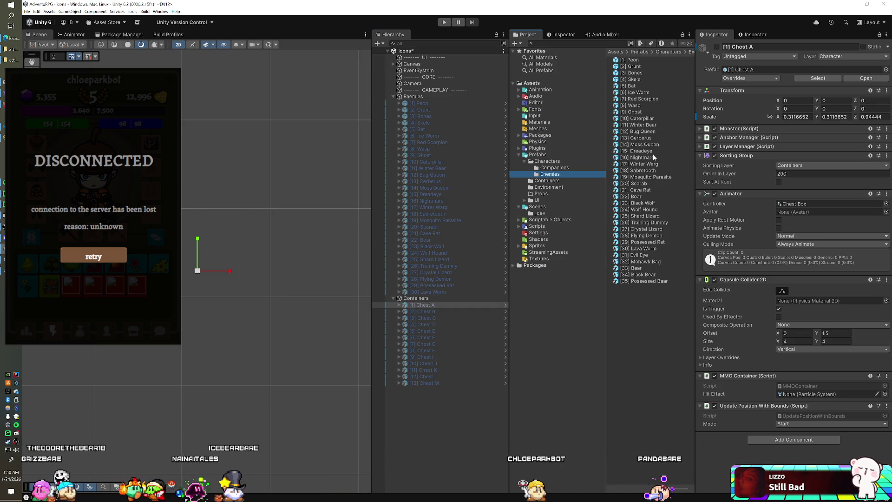
pyautogui.click(635, 255)
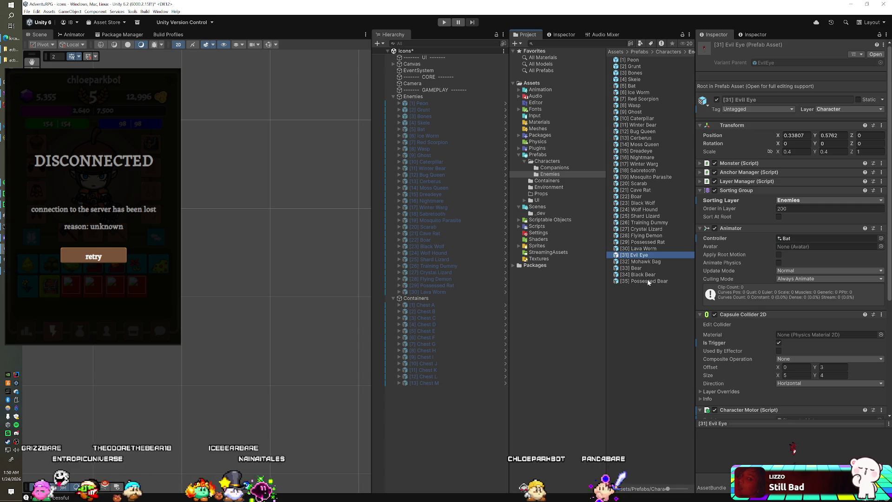
pyautogui.keyDown('shift'); pyautogui.click(649, 281); pyautogui.keyUp('shift')
pyautogui.moveTo(649, 281); pyautogui.dragTo(423, 98)
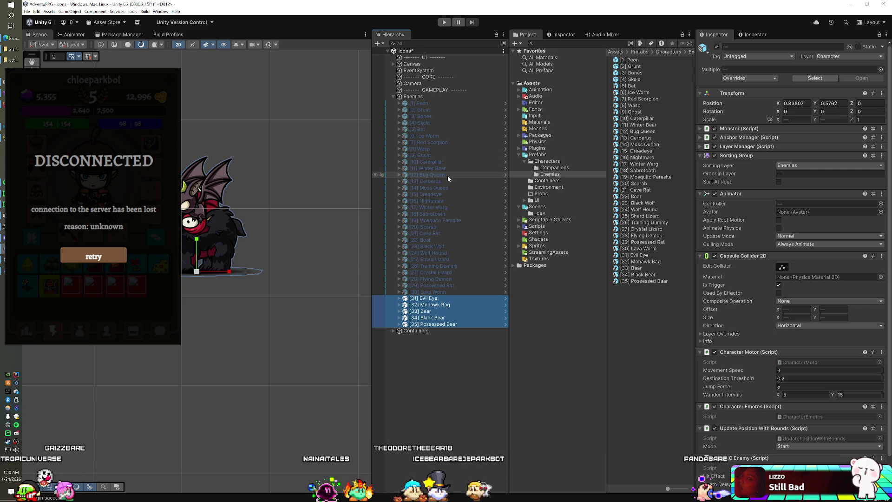
# - Copy Dreadeye's transform and paste its position and scale onto Evil Eye
pyautogui.click(447, 194)
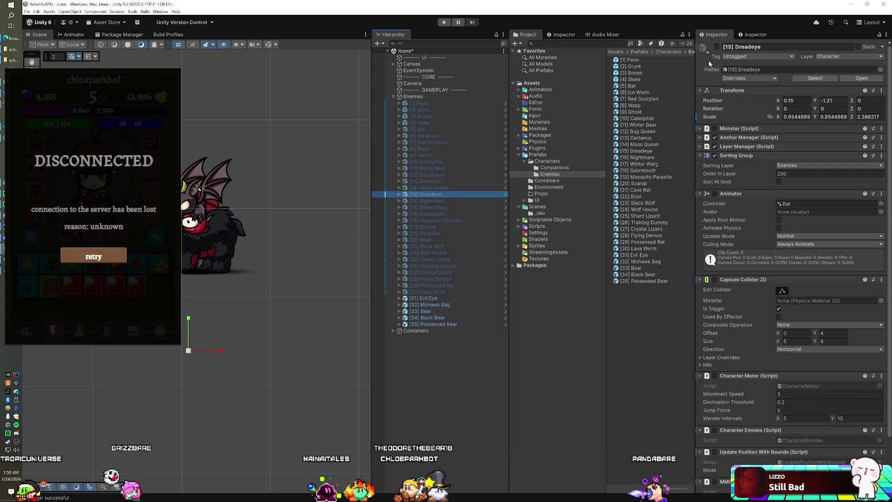
pyautogui.click(717, 47)
pyautogui.click(717, 47)
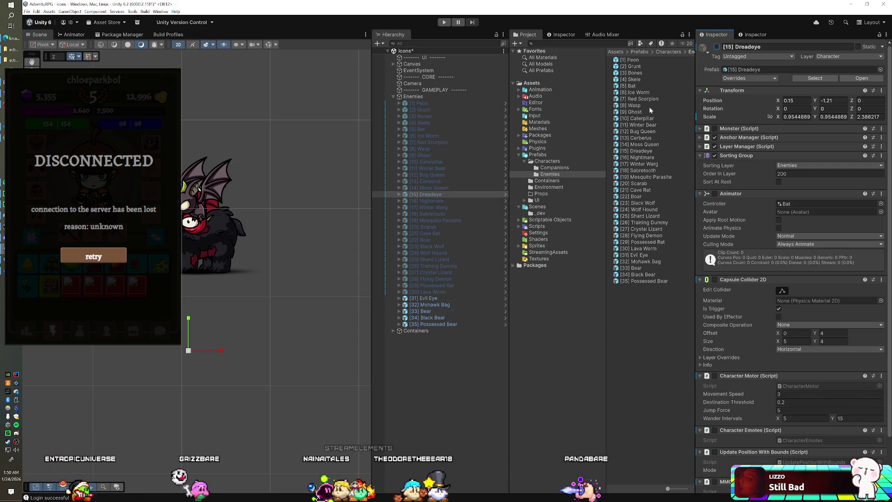
pyautogui.rightClick(740, 91)
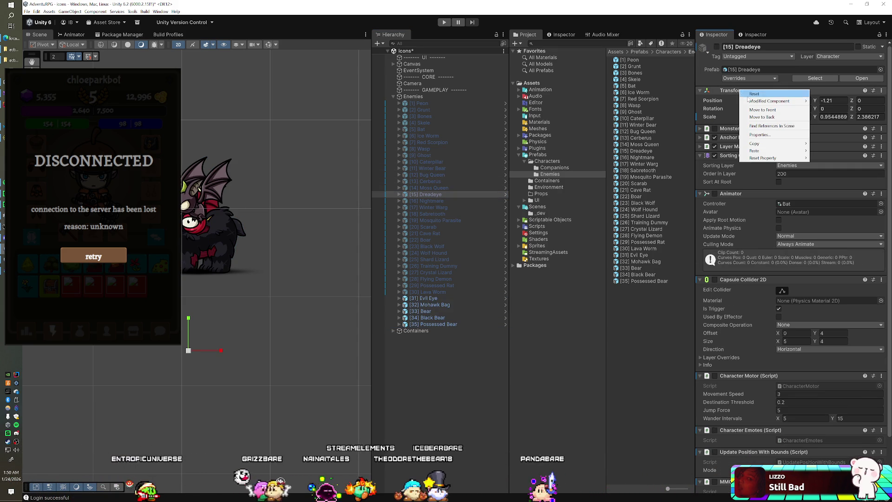
pyautogui.moveTo(790, 144)
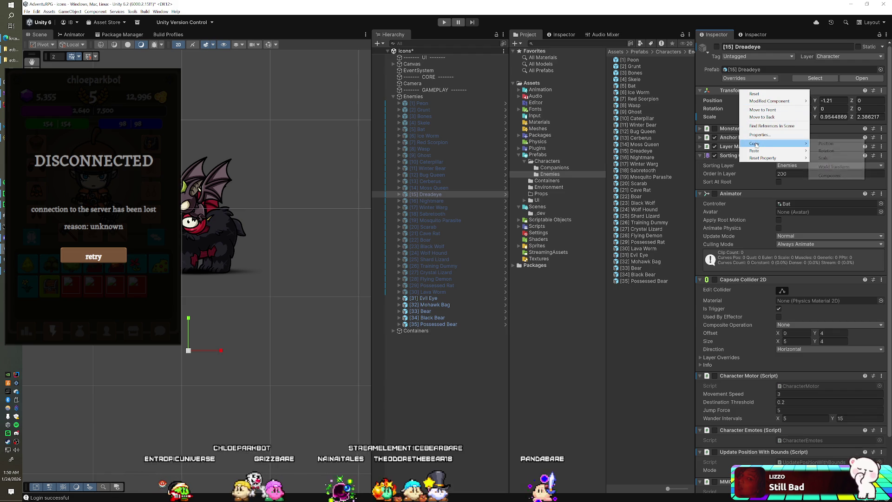
pyautogui.click(848, 168)
pyautogui.click(423, 298)
pyautogui.rightClick(735, 92)
pyautogui.moveTo(773, 146)
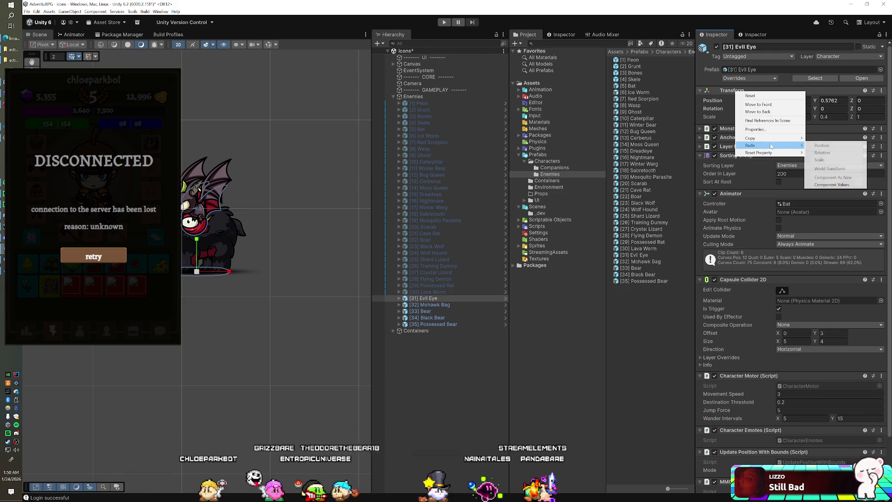
pyautogui.click(824, 184)
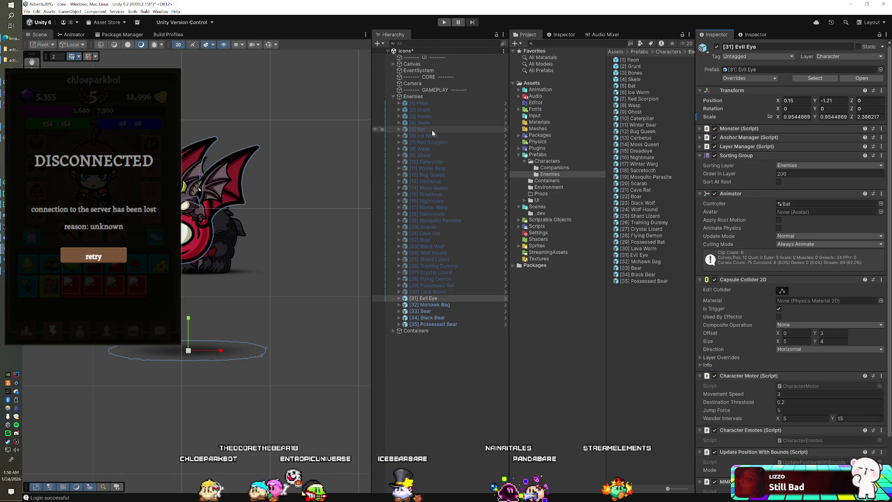
# - Copy the Bat's Transform component and paste its values onto Mohawk Bag
pyautogui.click(448, 129)
pyautogui.rightClick(737, 91)
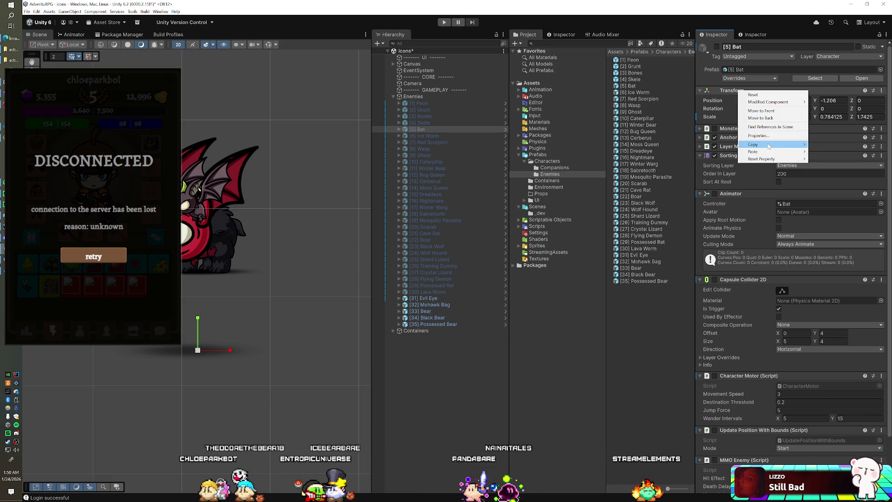
pyautogui.moveTo(769, 146)
pyautogui.click(826, 177)
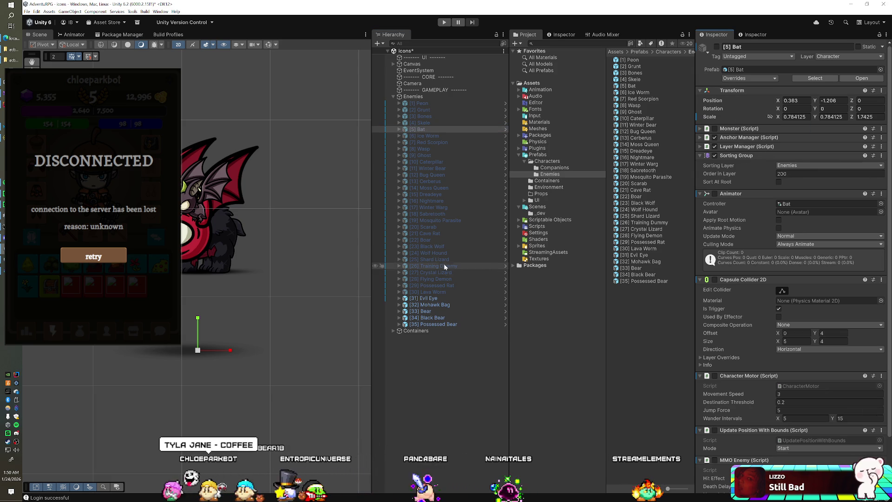
pyautogui.click(440, 306)
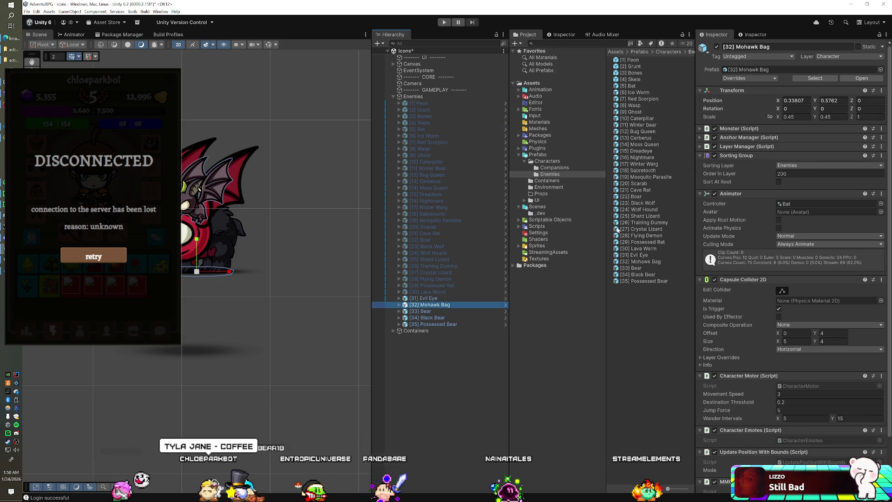
pyautogui.rightClick(727, 92)
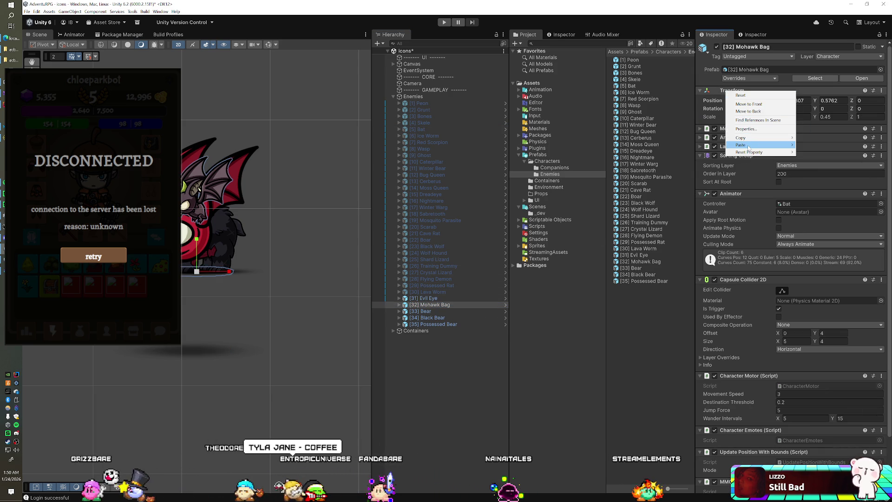
pyautogui.moveTo(767, 145)
pyautogui.click(819, 185)
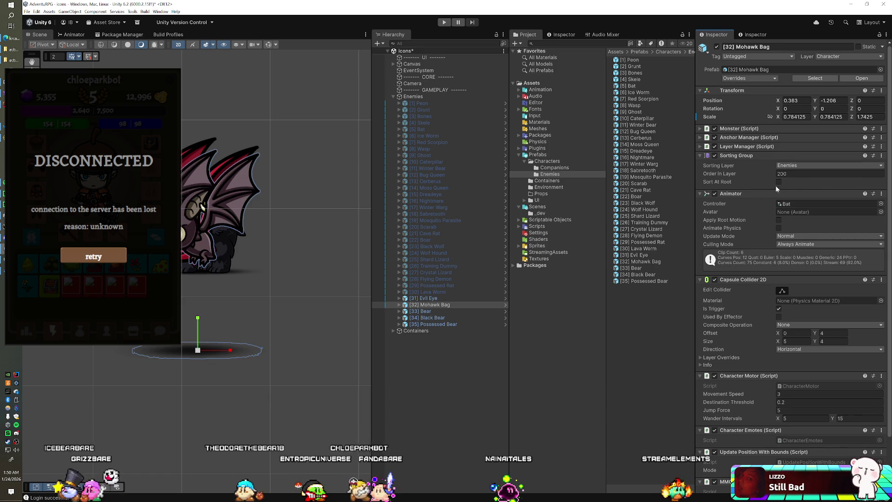
# - Rename the [32] Mohawk Bag object to '[32] Mohawk Bat' and select its prefab asset
pyautogui.click(441, 304)
pyautogui.write('[32] Mohawk Bat')
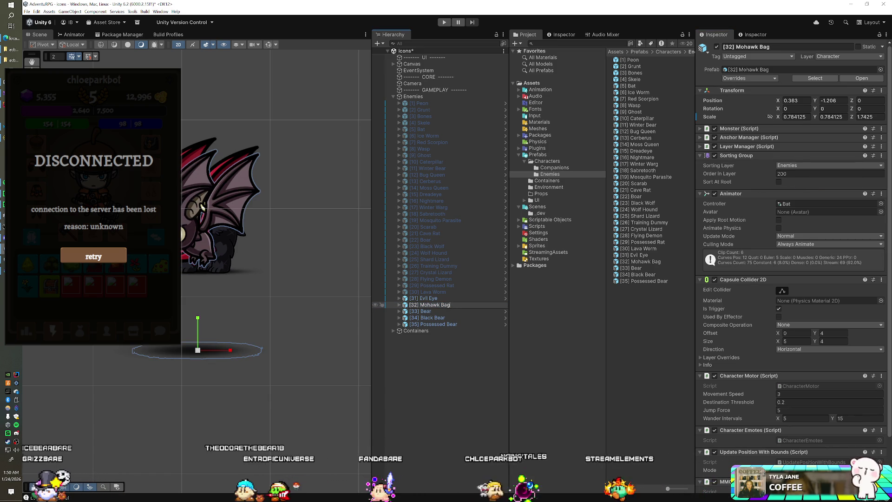
pyautogui.press('Return')
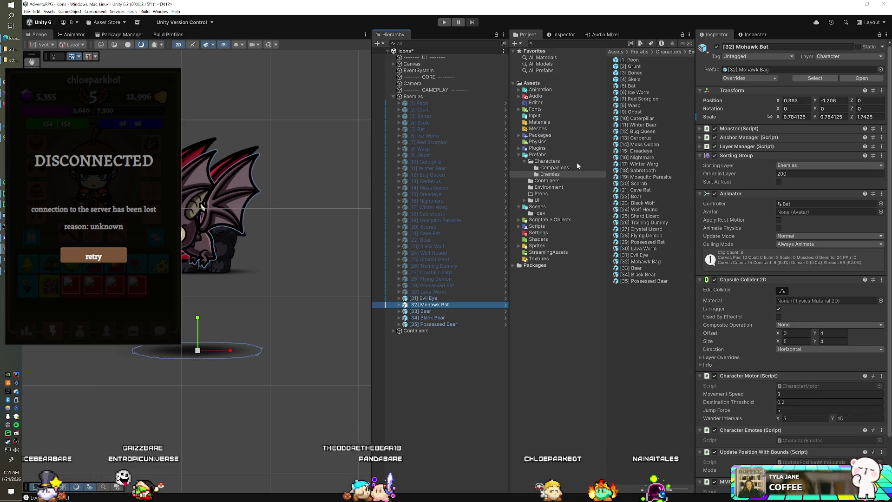
pyautogui.click(660, 263)
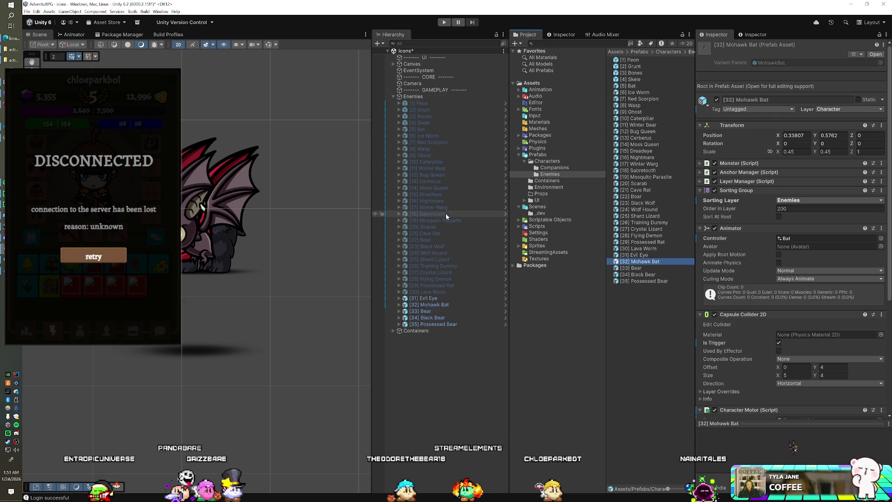
# - Copy Winter Bear's transform and paste its position and scale onto [33]–[35] bears
pyautogui.click(439, 169)
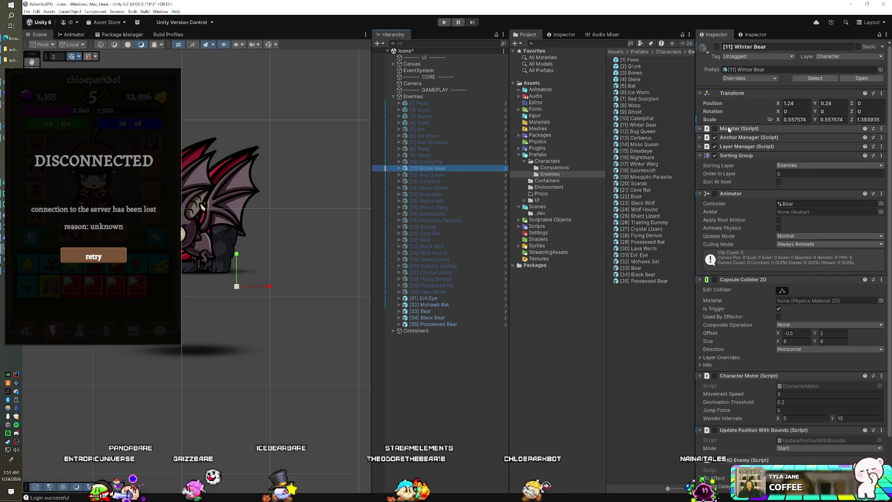
pyautogui.rightClick(732, 94)
pyautogui.moveTo(749, 149)
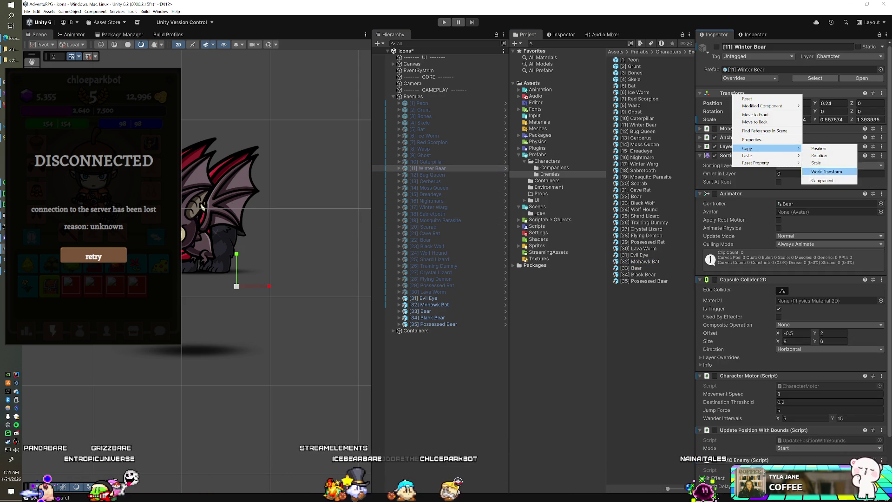
pyautogui.click(822, 180)
pyautogui.click(446, 312)
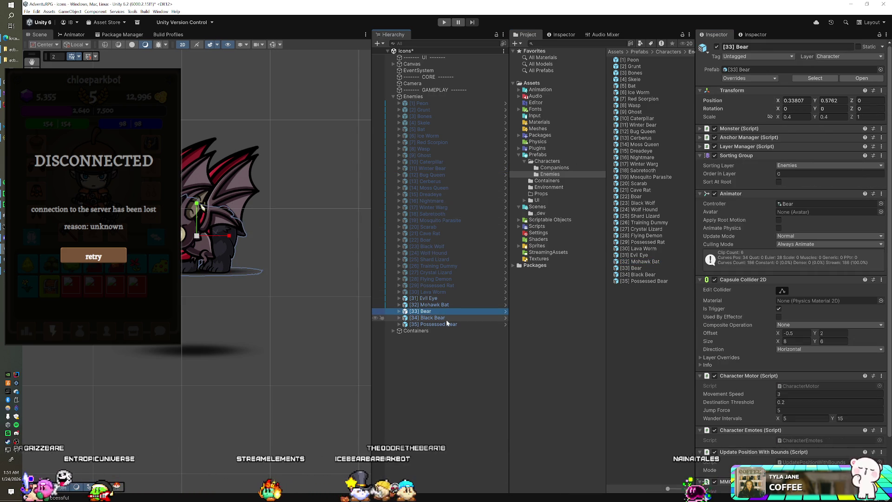
pyautogui.keyDown('shift'); pyautogui.click(447, 324); pyautogui.keyUp('shift')
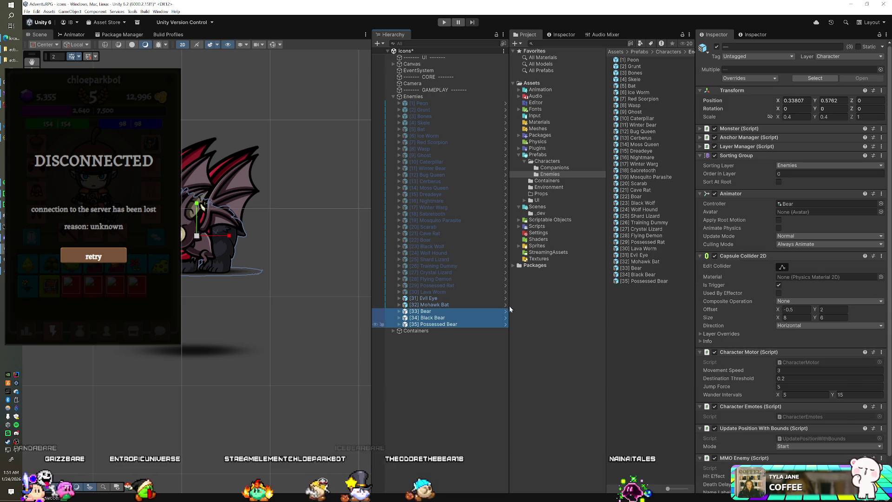
pyautogui.rightClick(729, 92)
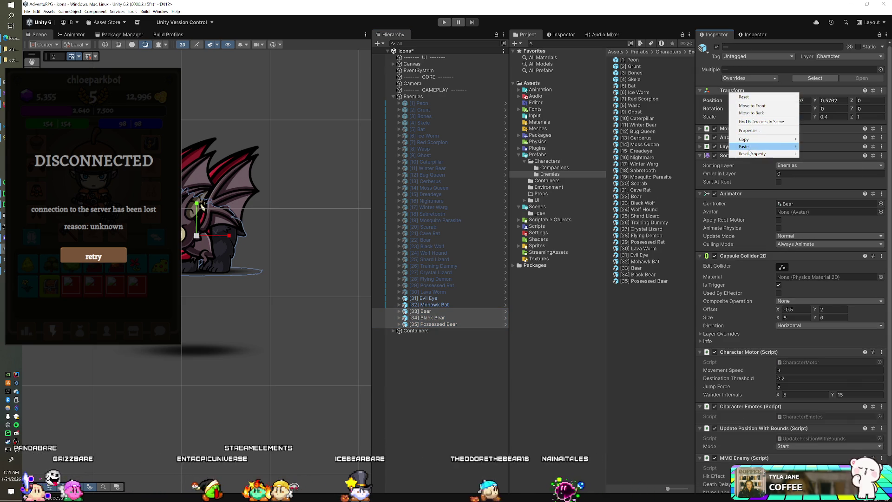
pyautogui.moveTo(748, 146)
pyautogui.click(803, 185)
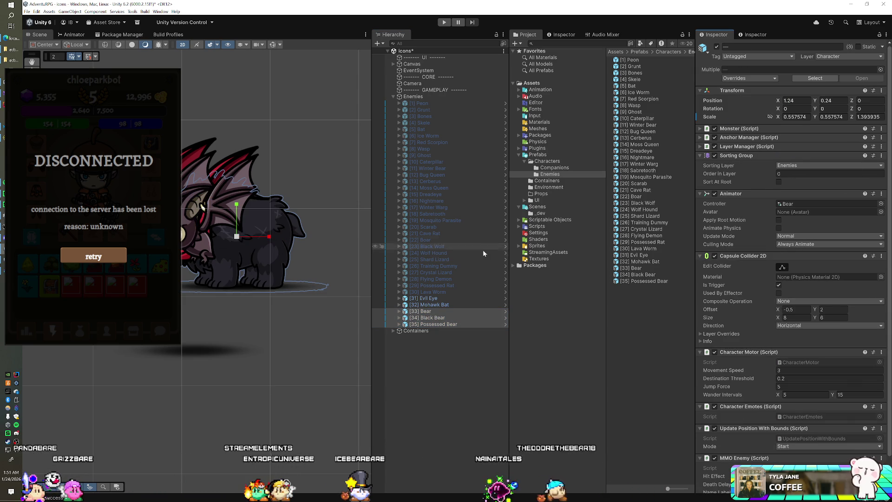
# - Deactivate [32] Mohawk Bat through [35] Possessed Bear
pyautogui.click(422, 305)
pyautogui.keyDown('shift'); pyautogui.click(428, 325); pyautogui.keyUp('shift')
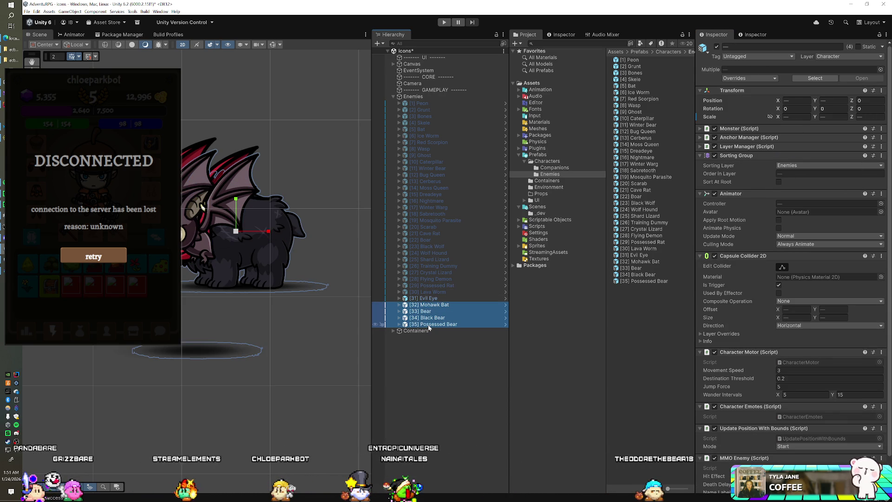
pyautogui.click(716, 47)
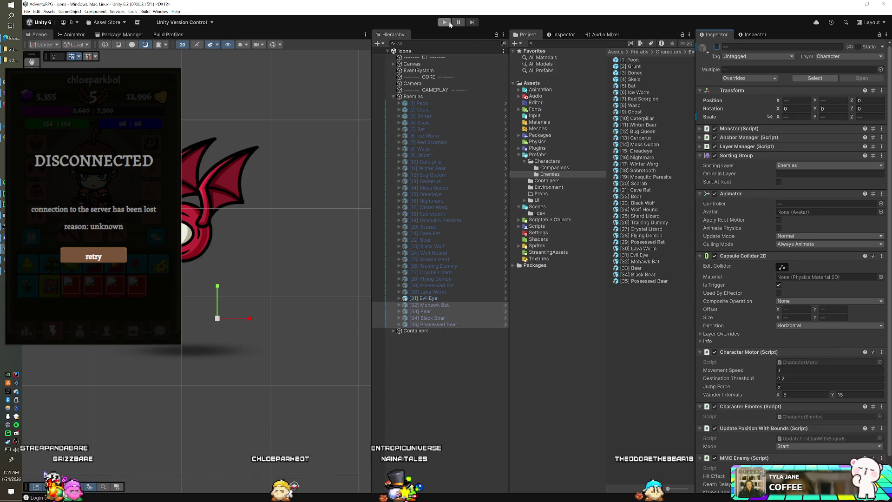
# - Run the Icons scene in Play mode, minimize the music player, then stop playing
pyautogui.click(446, 22)
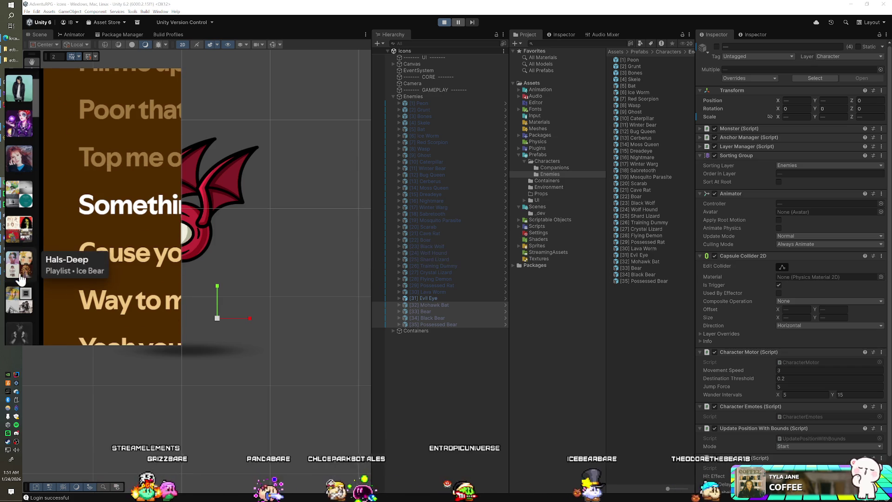
pyautogui.click(30, 274)
pyautogui.scroll(-10, 139, 260)
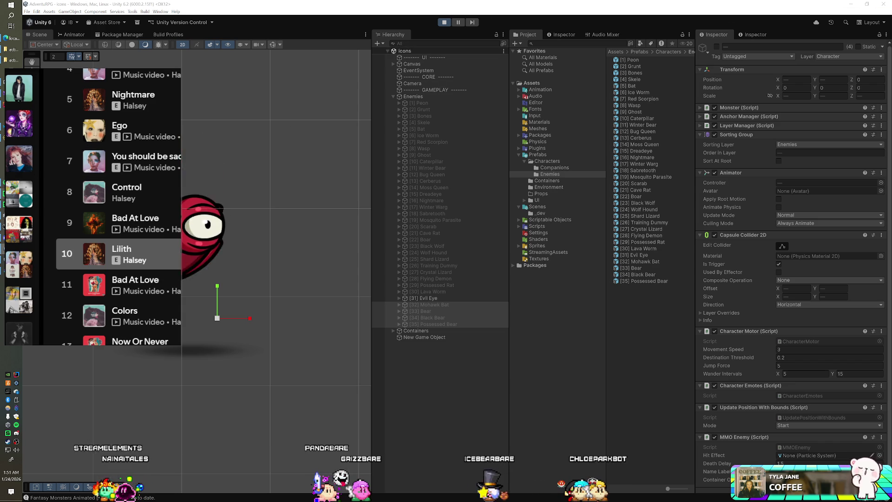
pyautogui.click(13, 183)
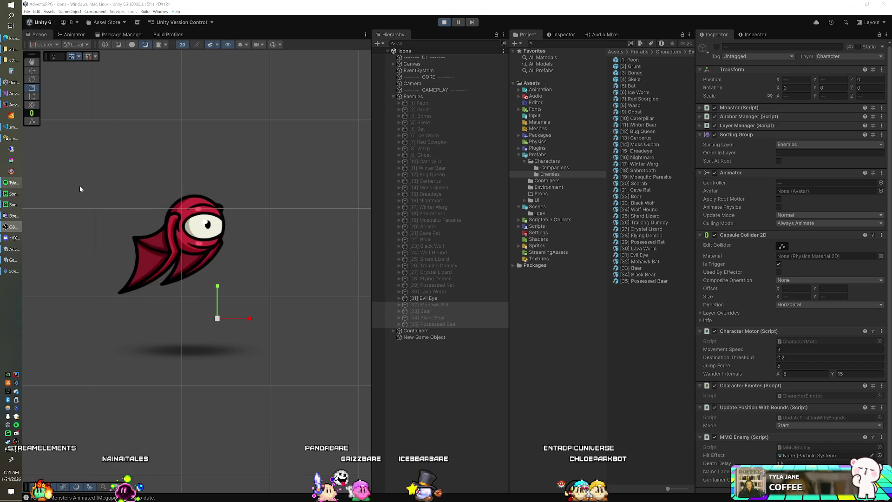
pyautogui.click(444, 22)
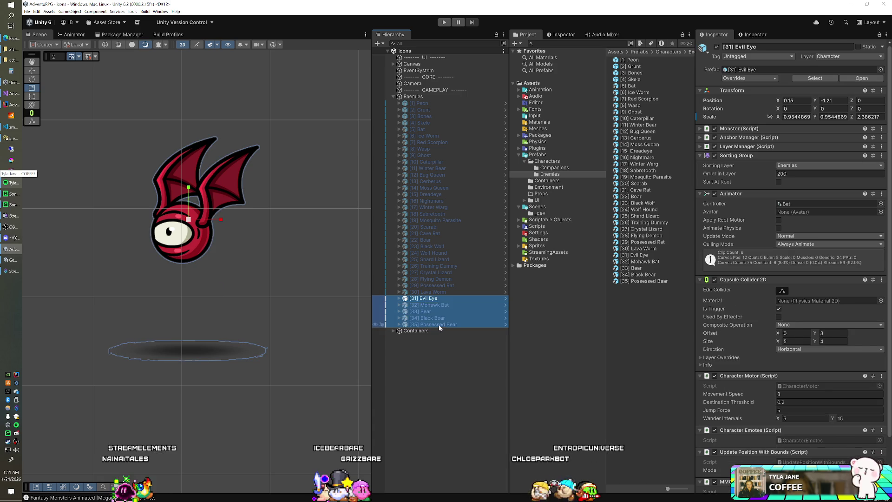
# - Disable Monster, managers, Sorting Group, Animator, Capsule Collider 2D, Motor and Emotes on [31]–[35], then play again
pyautogui.click(714, 128)
pyautogui.click(714, 137)
pyautogui.click(715, 146)
pyautogui.click(715, 155)
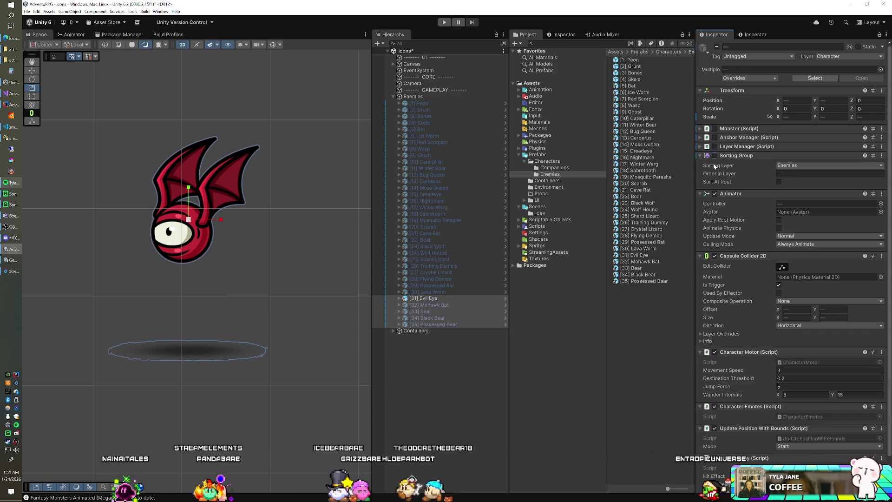
pyautogui.click(715, 193)
pyautogui.click(720, 256)
pyautogui.click(715, 256)
pyautogui.click(714, 264)
pyautogui.click(714, 319)
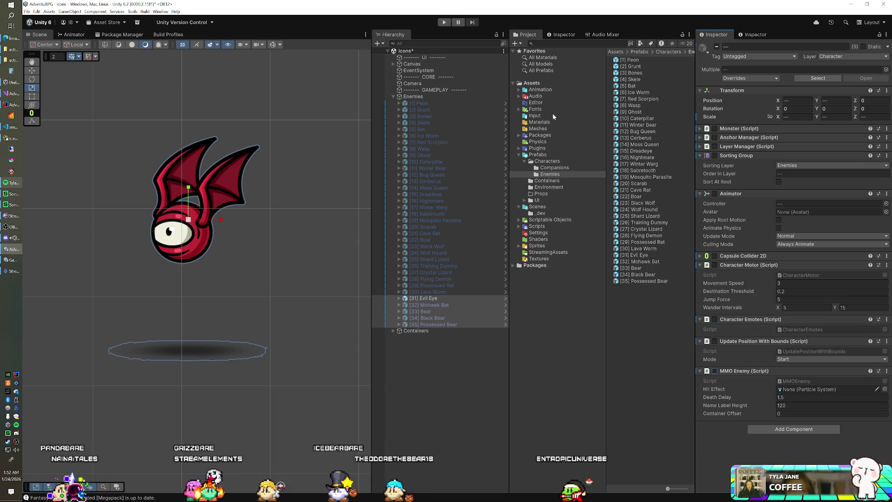
pyautogui.click(443, 22)
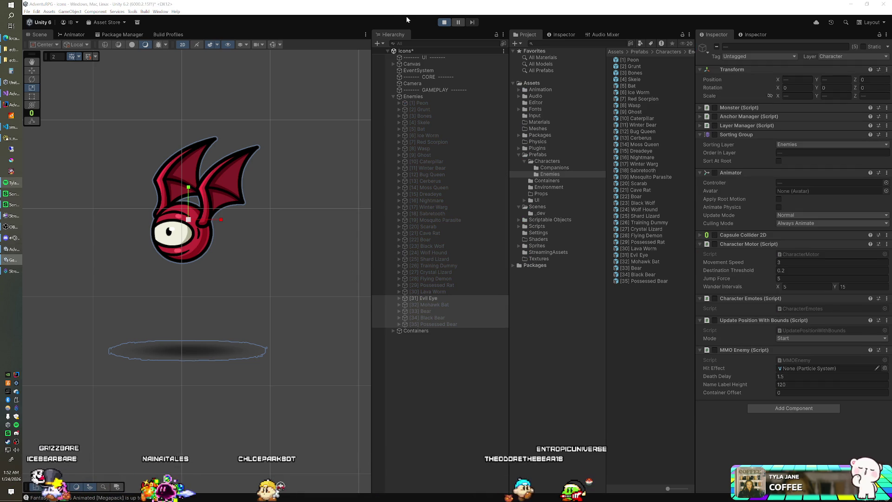
# - Select Evil Eye, then preview Mohawk Bat and Bear by toggling each one active and inactive
pyautogui.click(455, 298)
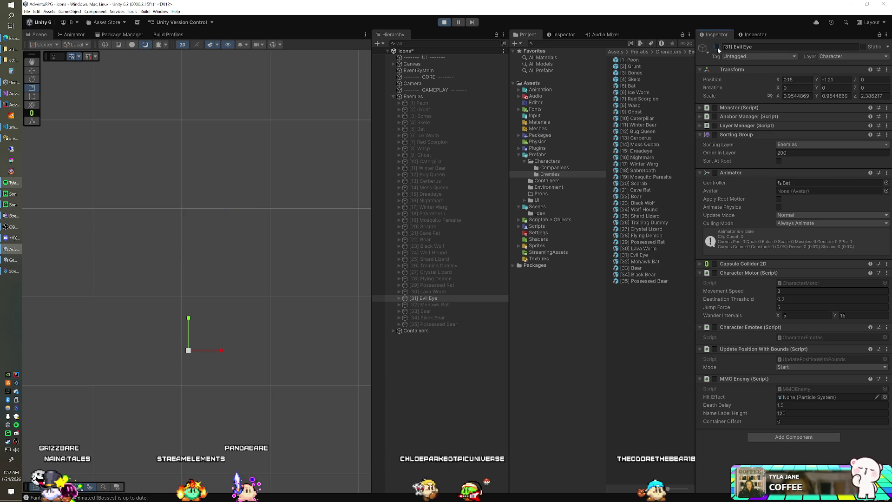
pyautogui.click(446, 304)
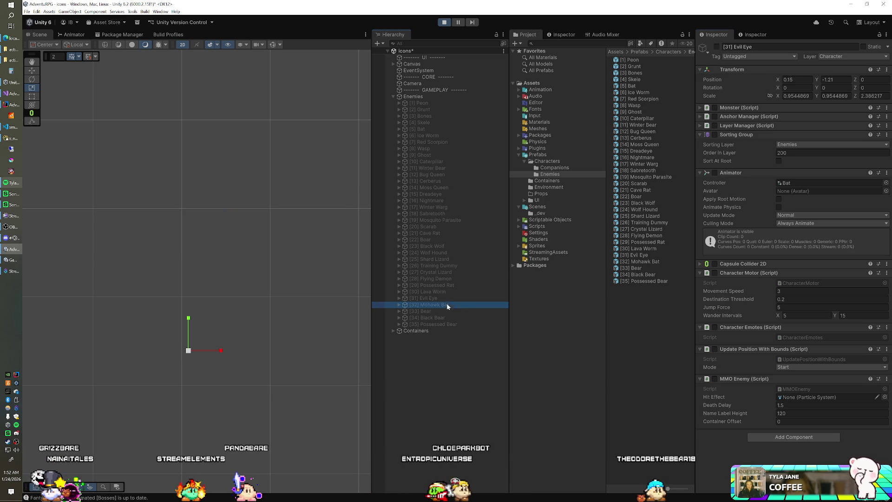
pyautogui.click(717, 46)
pyautogui.click(717, 47)
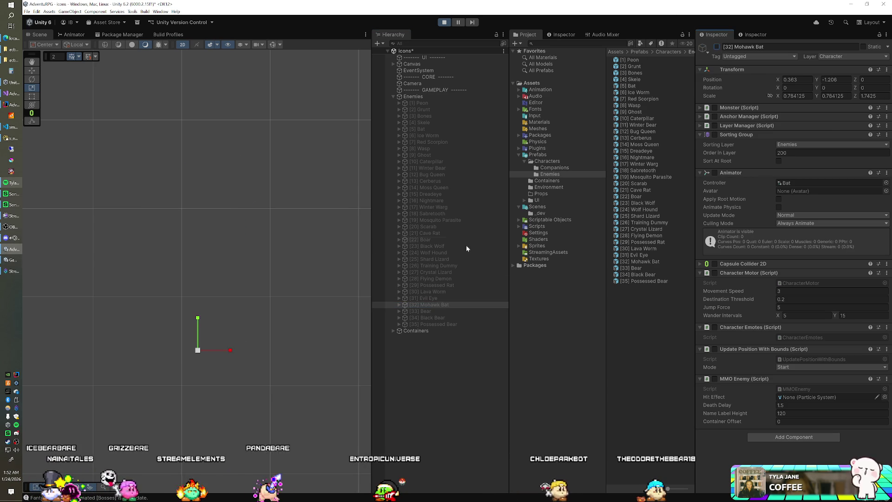
pyautogui.click(436, 311)
pyautogui.click(717, 46)
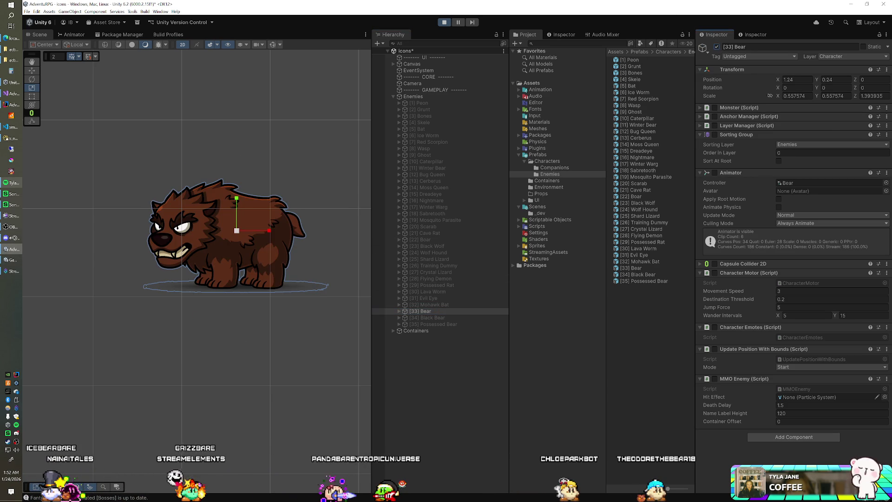
pyautogui.click(717, 47)
# - Preview Black Bear and Possessed Bear the same way, then stop Play mode
pyautogui.click(437, 317)
pyautogui.click(717, 47)
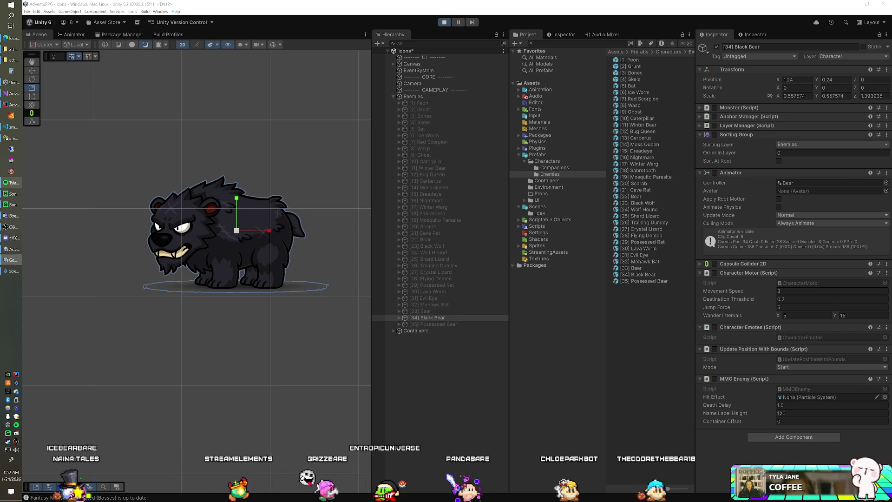
pyautogui.click(717, 47)
pyautogui.click(439, 324)
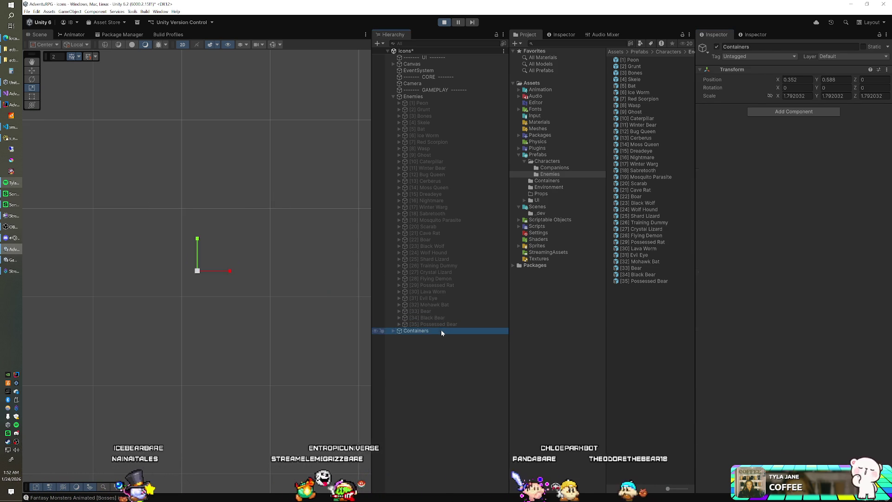
pyautogui.click(716, 47)
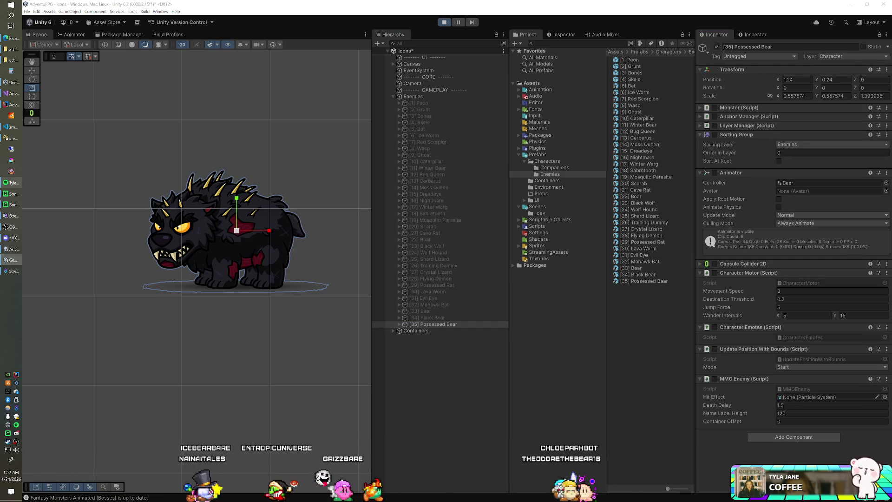
pyautogui.click(717, 47)
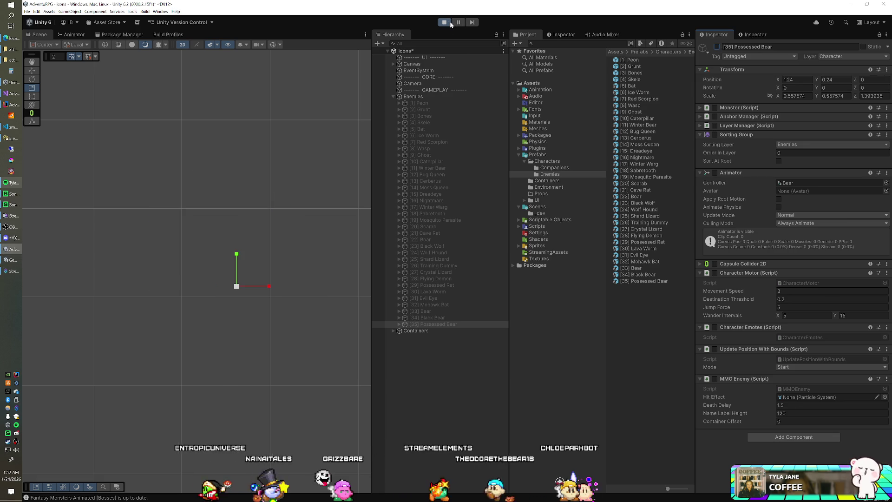
pyautogui.click(447, 21)
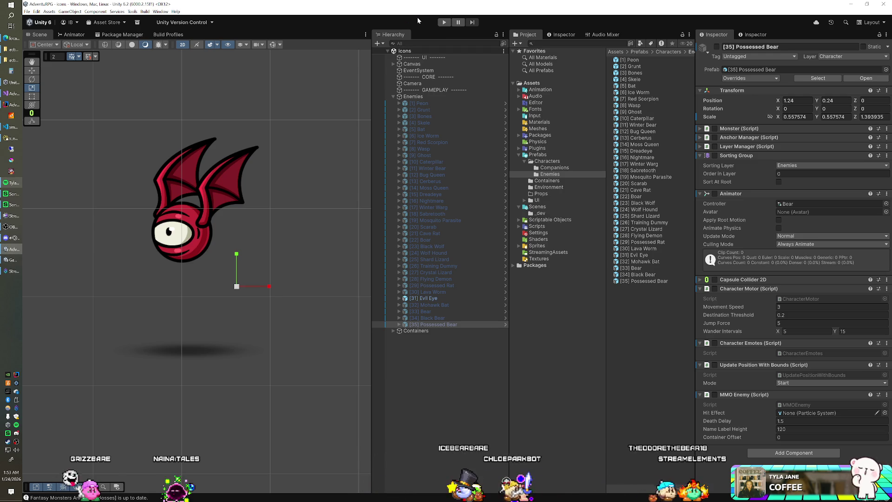
# - Open the 4.game scene, set the Game view to Free Aspect, and start Play mode
pyautogui.click(544, 206)
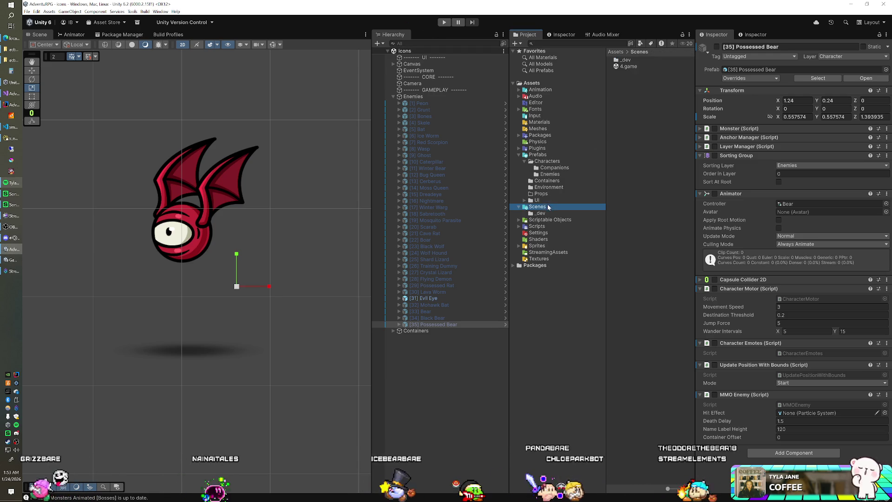
pyautogui.click(632, 68)
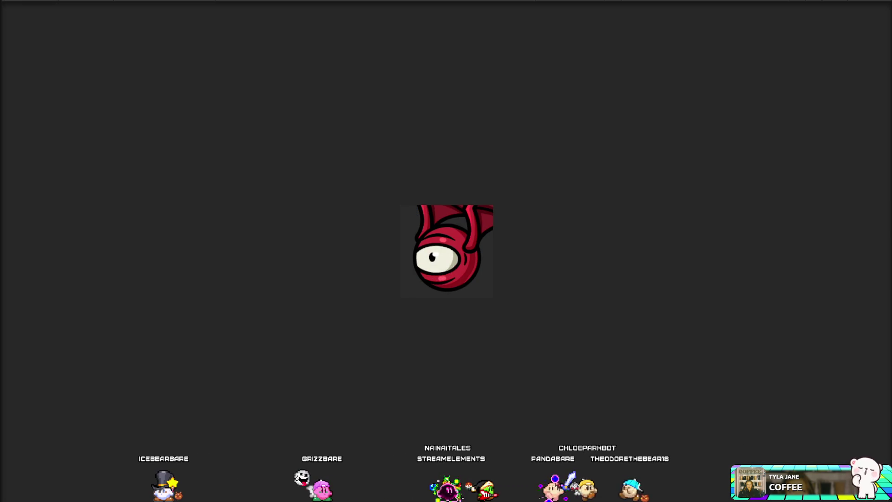
pyautogui.click(186, 1)
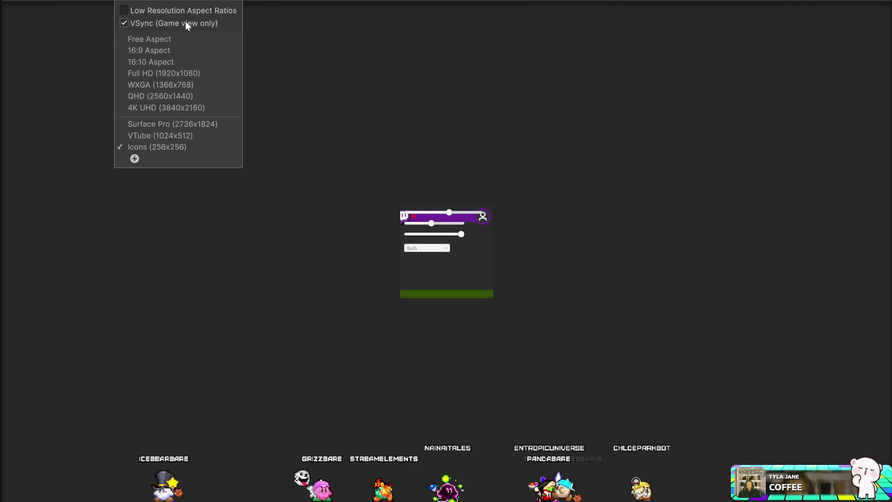
pyautogui.click(173, 41)
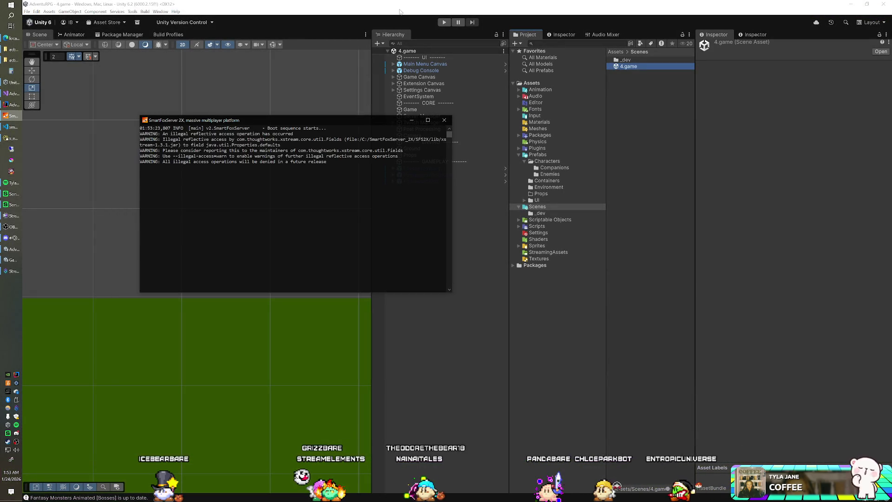
pyautogui.click(444, 22)
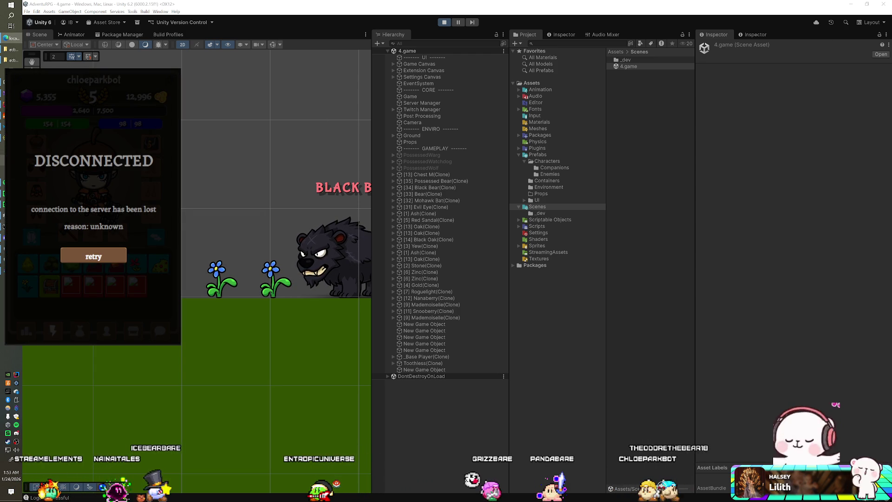
# - Reconnect to the server, open the inventory tab to check enemy icons, then stop the game
pyautogui.click(93, 256)
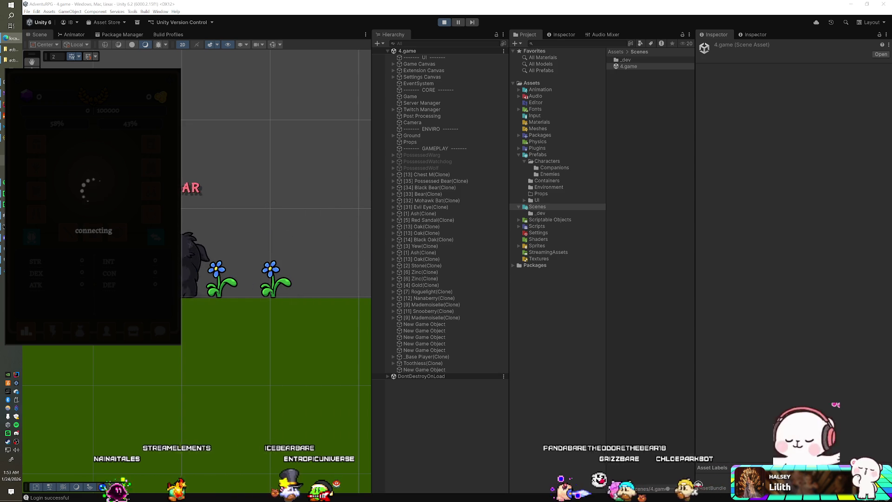
pyautogui.click(53, 331)
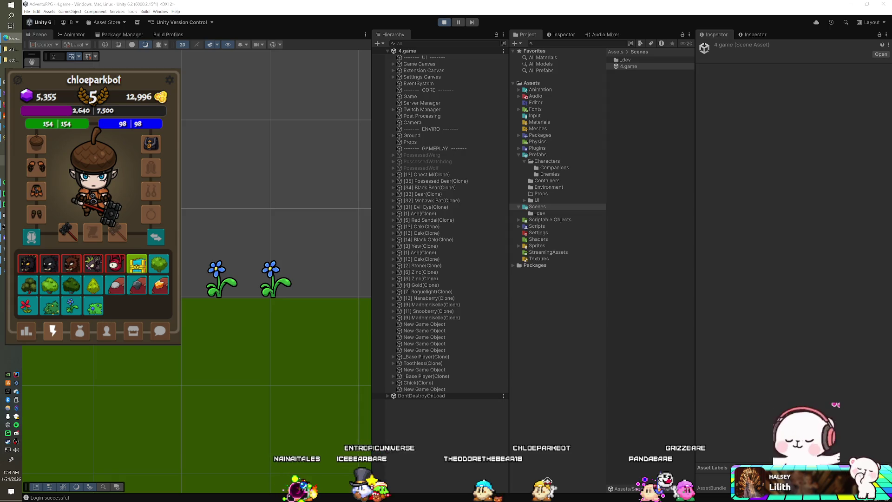
pyautogui.hotkey('ctrl', 'p')
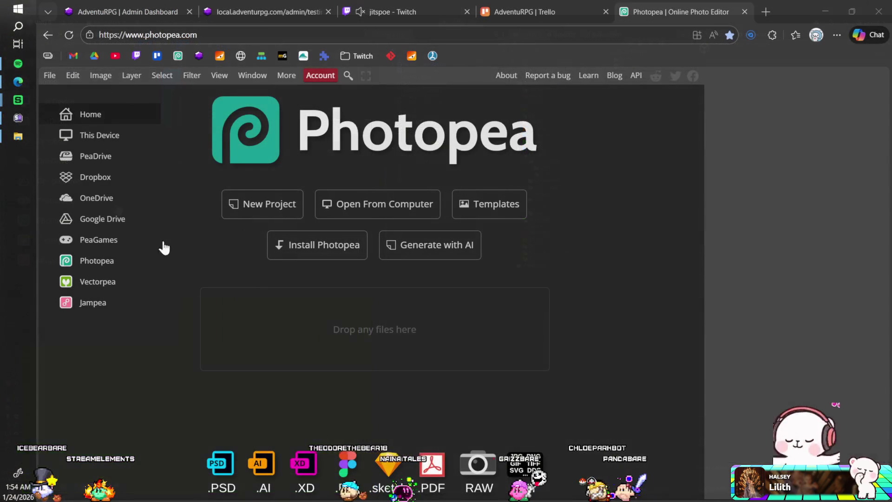
# - Open EvilEye, MohawkBat, Bear, BlackBear and PossessedBear PNGs in Photopea
pyautogui.click(330, 215)
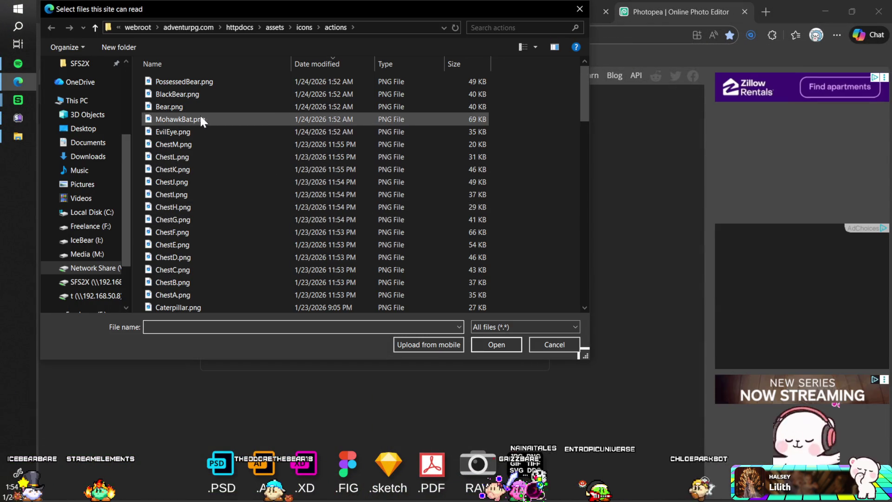
pyautogui.click(181, 131)
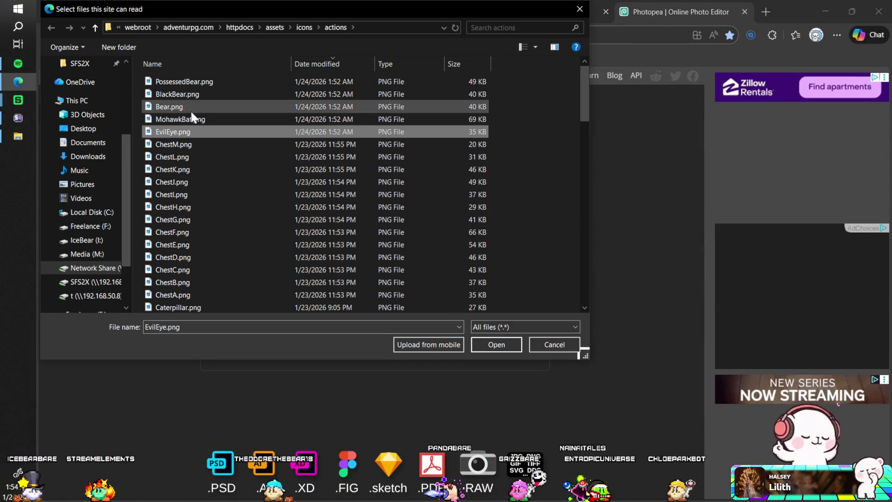
pyautogui.keyDown('shift'); pyautogui.click(188, 82); pyautogui.keyUp('shift')
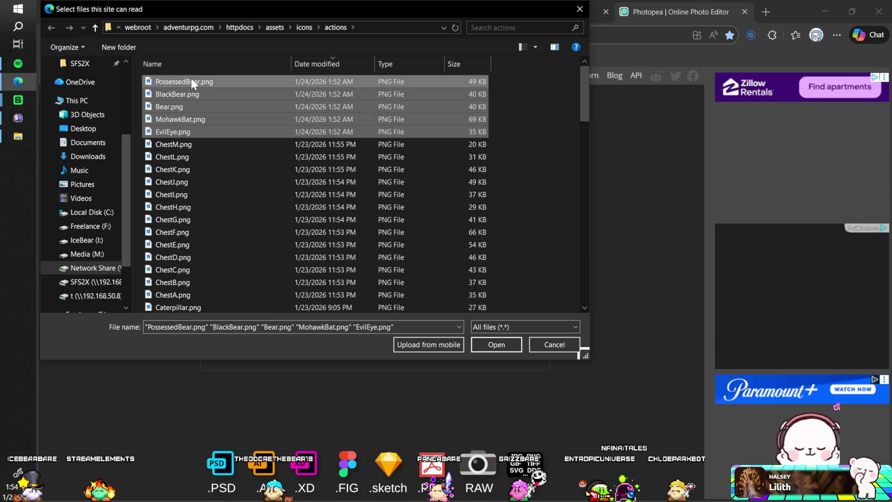
pyautogui.click(489, 347)
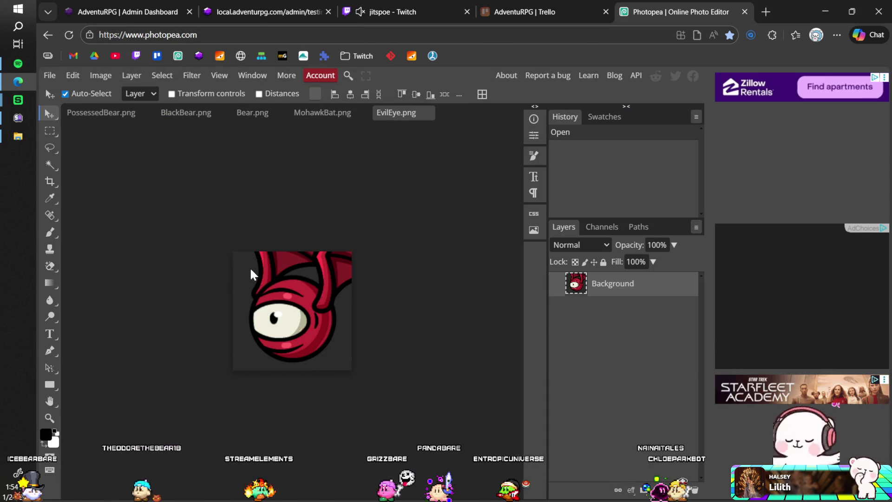
# - Magic-erase EvilEye's dark background, save over EvilEye.png, and close it
pyautogui.click(50, 266)
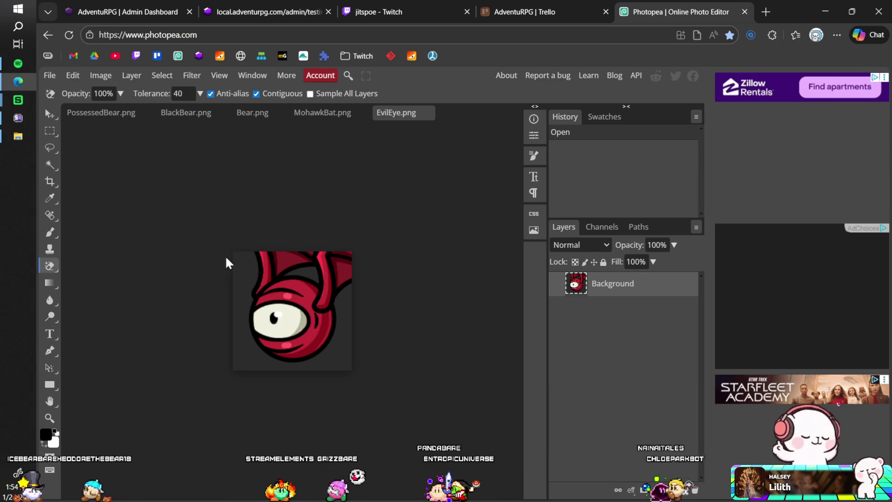
pyautogui.click(249, 267)
pyautogui.click(312, 274)
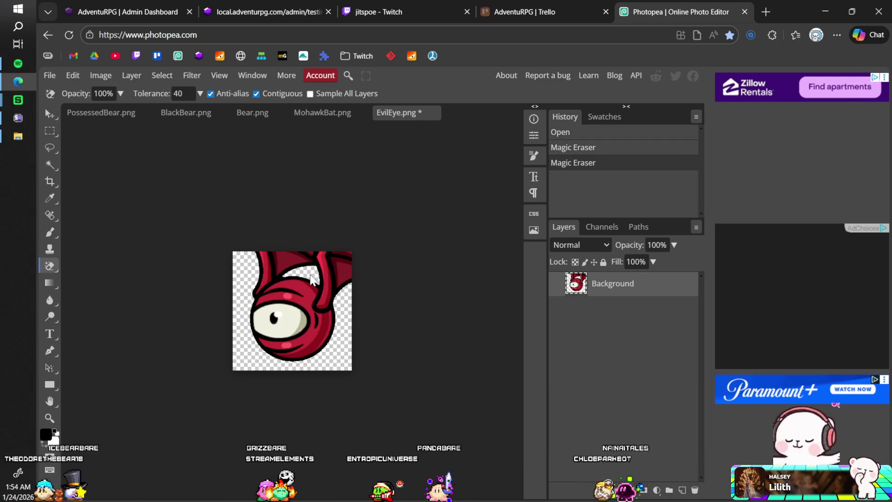
pyautogui.hotkey('ctrl', 's')
pyautogui.click(513, 107)
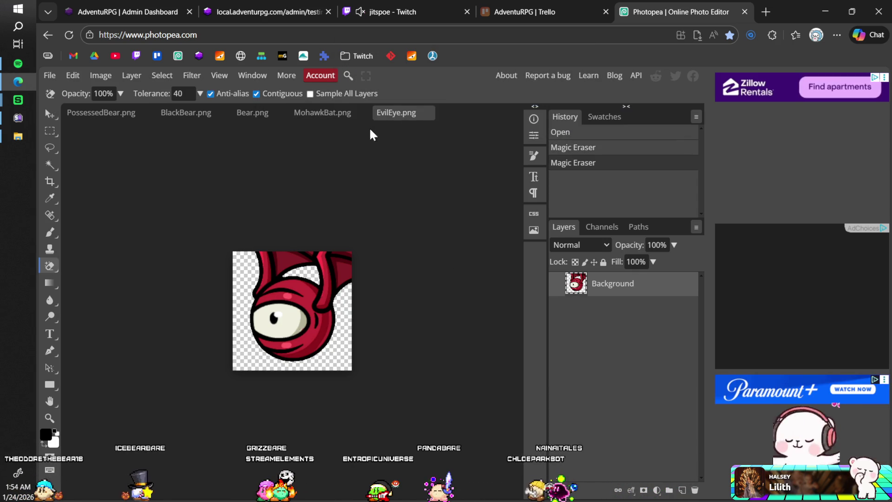
pyautogui.click(426, 114)
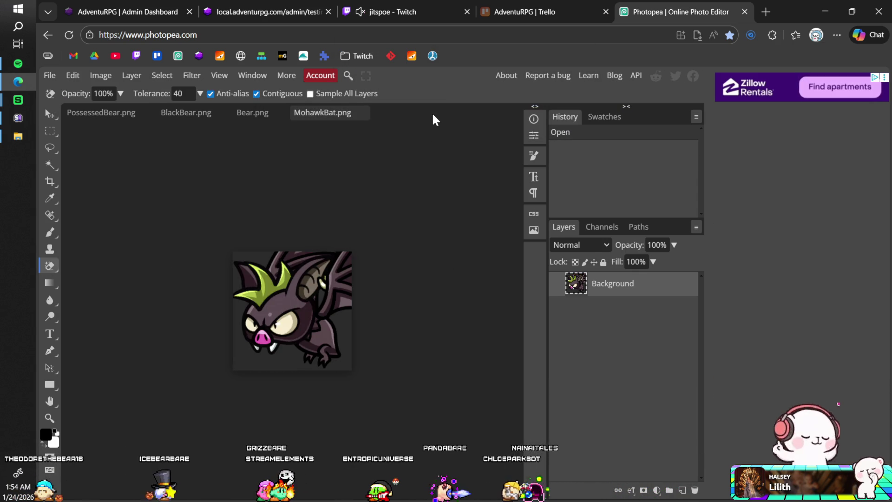
# - Erase MohawkBat's background at tolerance 15, save over MohawkBat.png, and close it
pyautogui.click(251, 259)
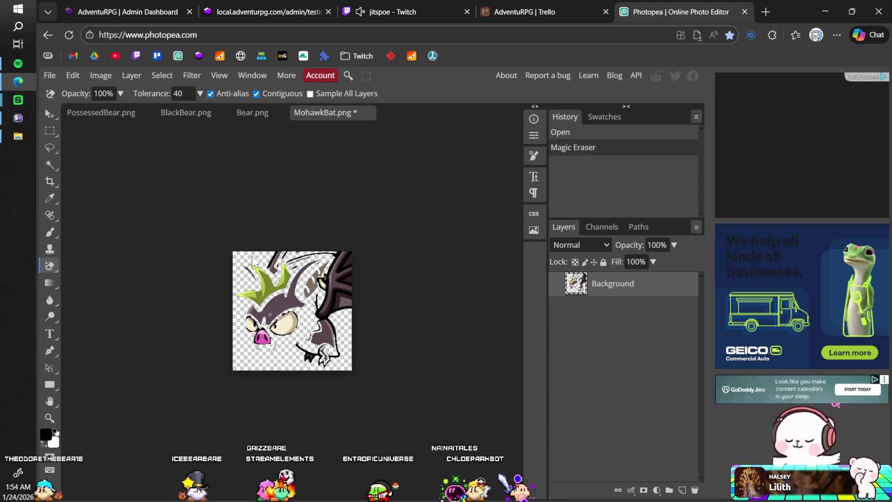
pyautogui.hotkey('ctrl', 'z')
pyautogui.moveTo(164, 93); pyautogui.dragTo(153, 94)
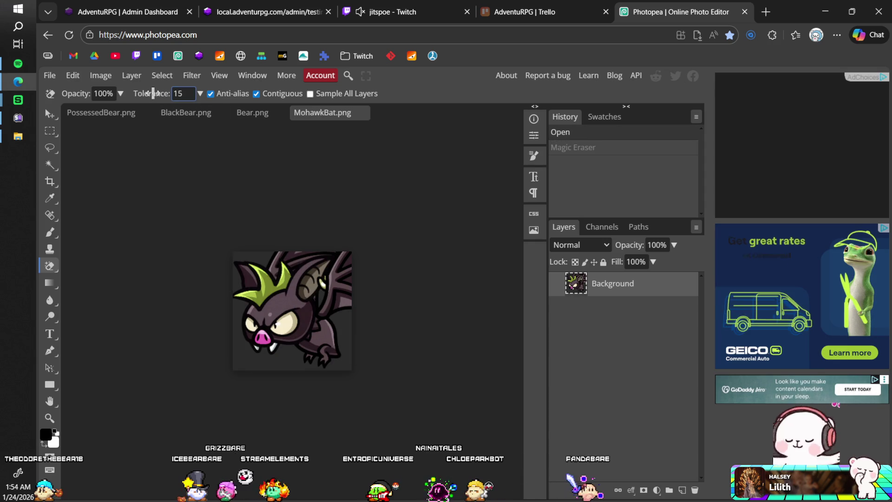
pyautogui.click(238, 267)
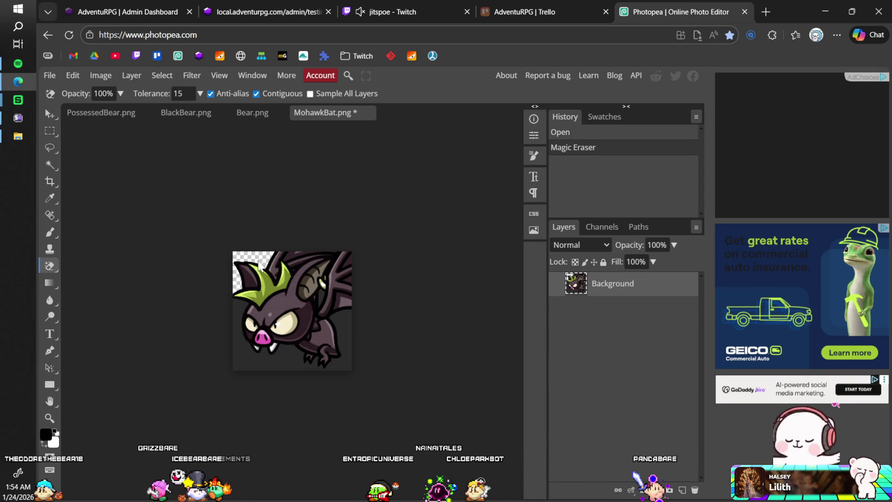
pyautogui.click(241, 322)
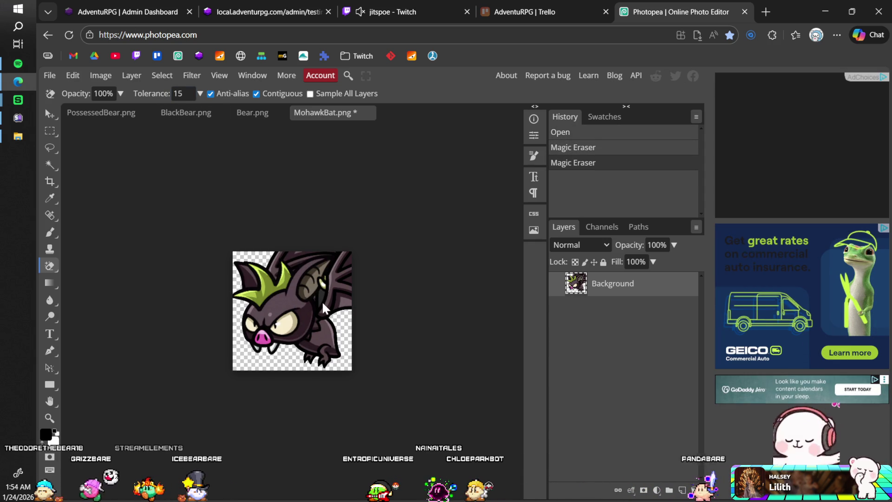
pyautogui.click(298, 330)
pyautogui.hotkey('ctrl', 's')
pyautogui.click(513, 106)
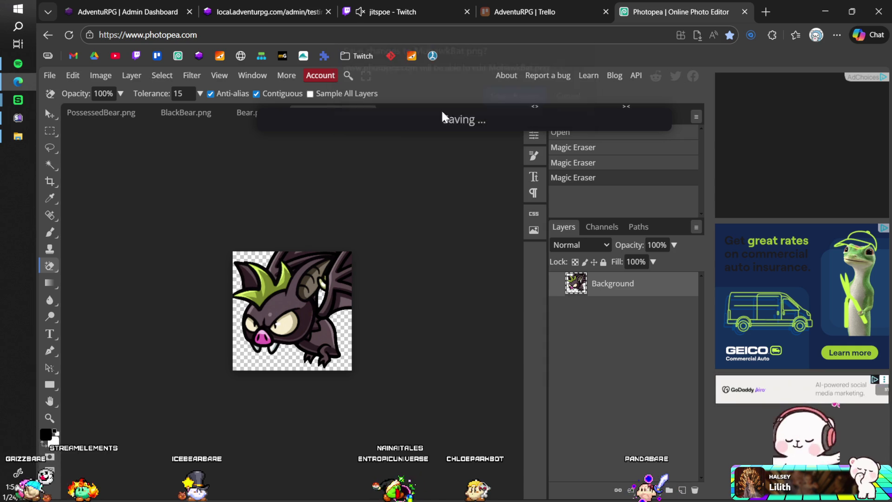
pyautogui.click(363, 115)
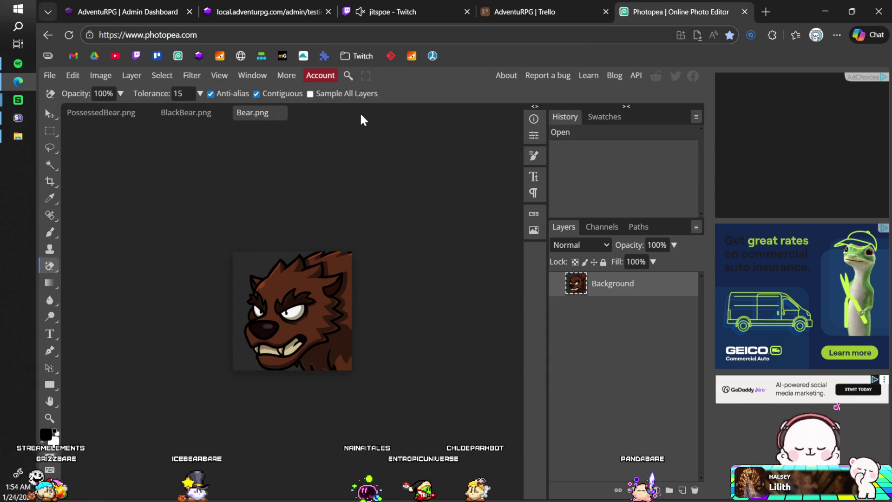
# - Erase Bear's dark background, save over Bear.png, and close it
pyautogui.click(249, 263)
pyautogui.click(298, 370)
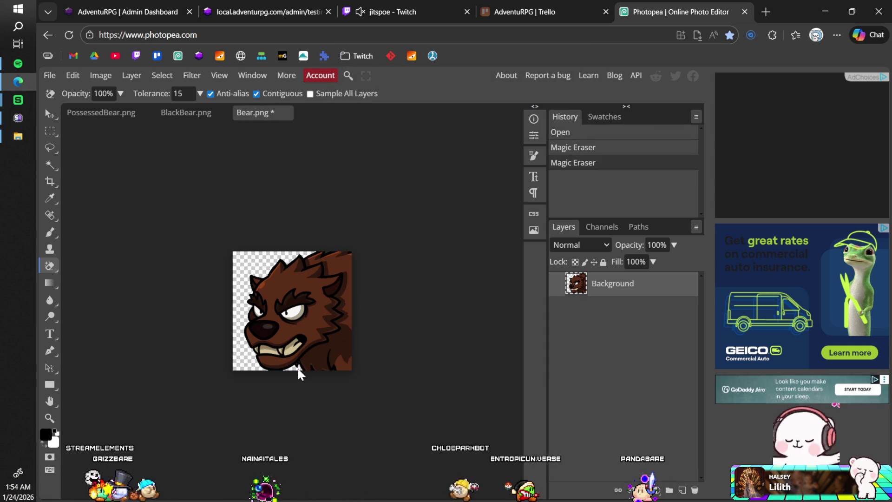
pyautogui.hotkey('ctrl', 's')
pyautogui.click(514, 107)
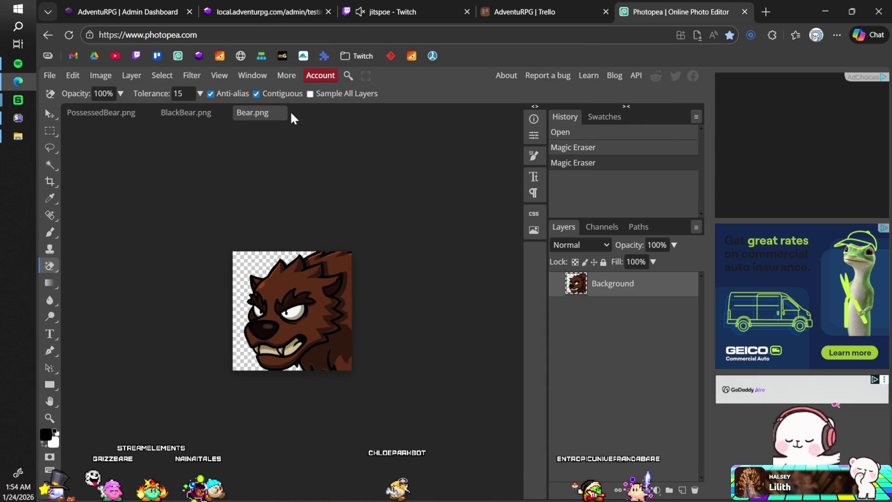
pyautogui.click(285, 114)
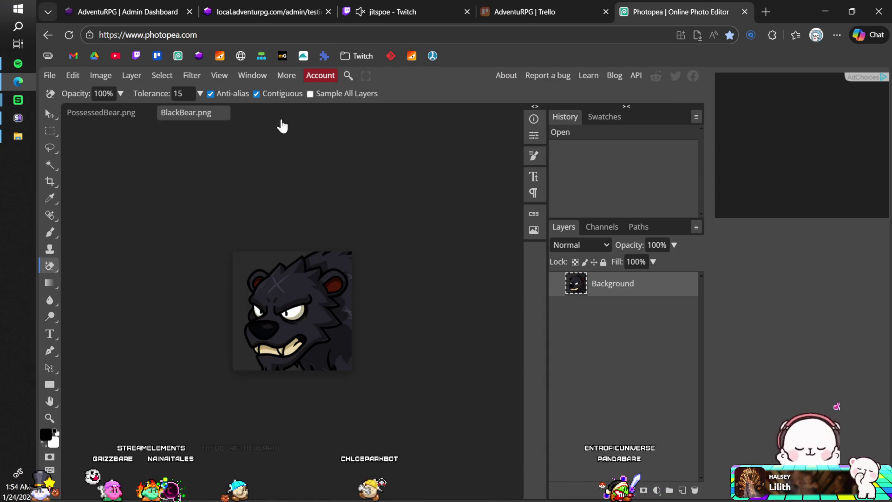
# - Erase BlackBear's dark background, save over BlackBear.png, and close it
pyautogui.click(245, 264)
pyautogui.click(300, 368)
pyautogui.hotkey('ctrl', 's')
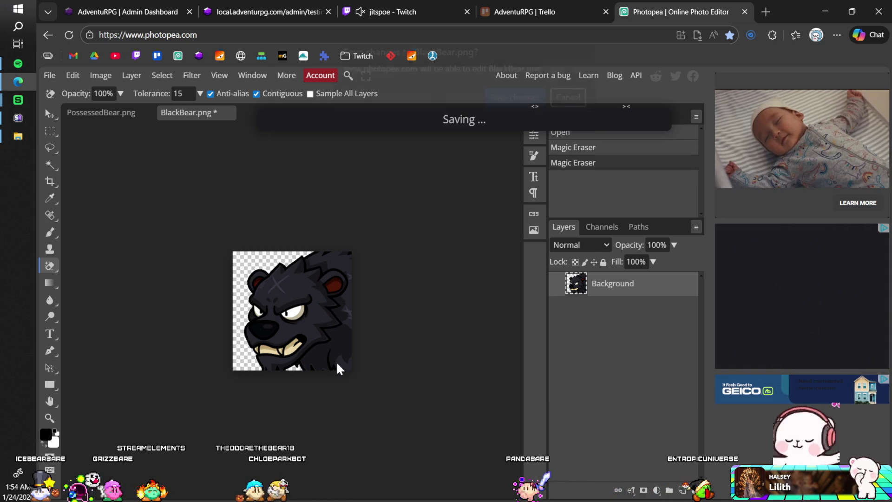
pyautogui.click(515, 106)
pyautogui.click(229, 113)
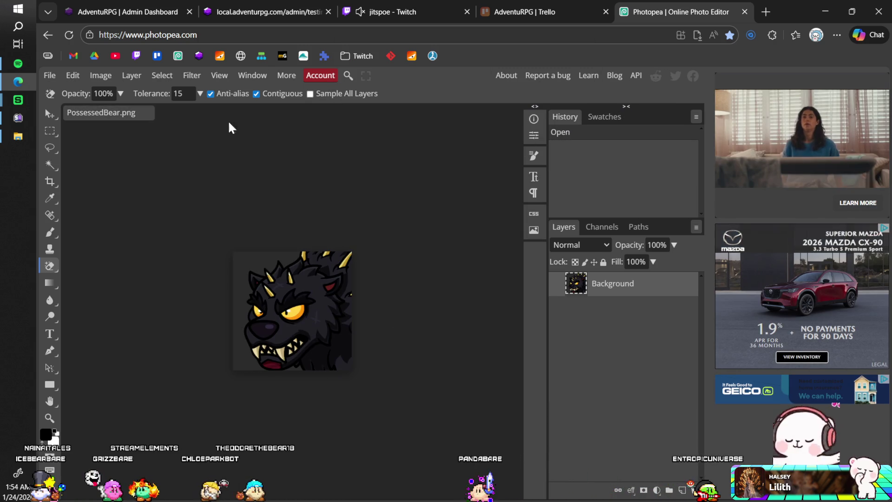
# - Erase PossessedBear's background, save over PossessedBear.png, and close it
pyautogui.click(251, 263)
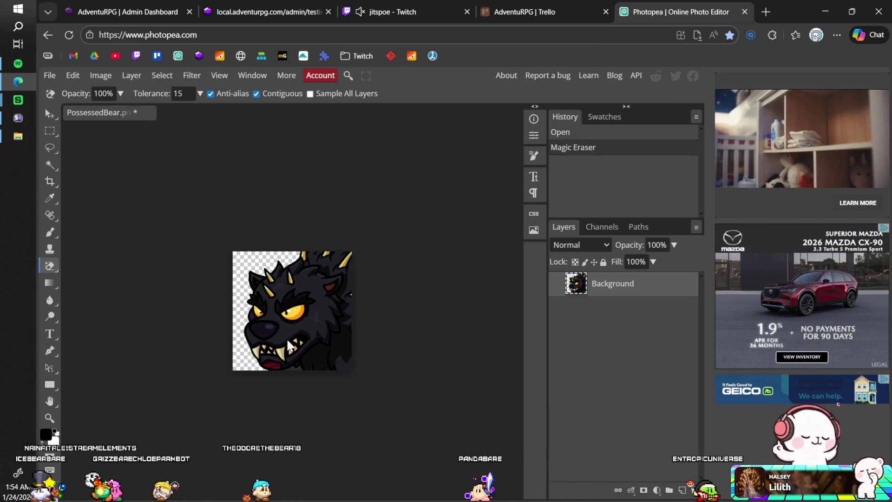
pyautogui.click(304, 365)
pyautogui.hotkey('ctrl', 's')
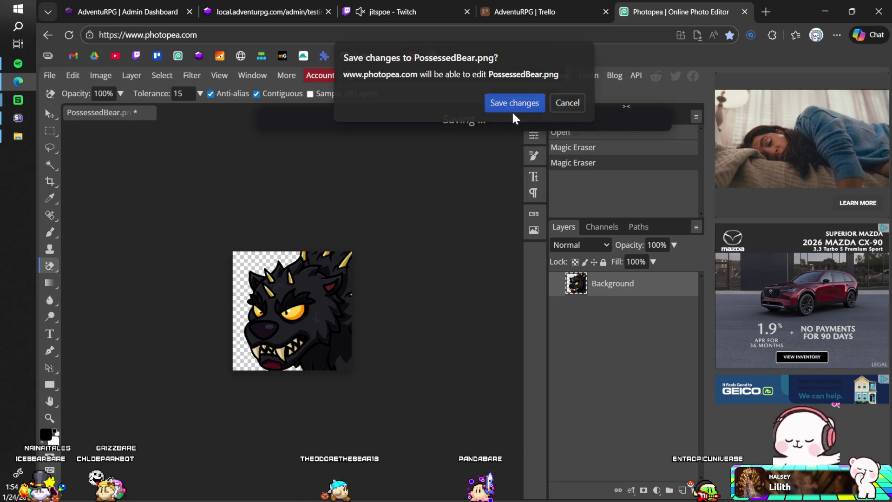
pyautogui.click(514, 106)
pyautogui.click(147, 114)
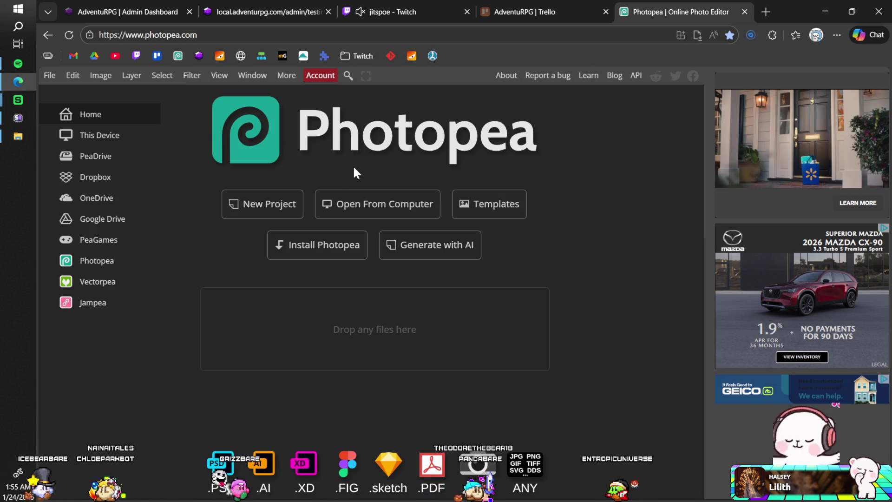
# - Switch back to Unity, enter Play mode, and scroll the character panel once it loads
pyautogui.hotkey('alt', 'Tab')
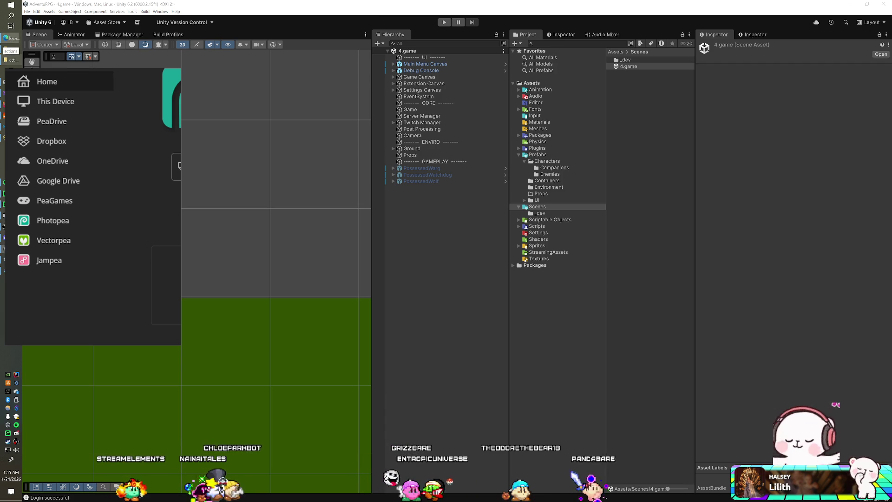
pyautogui.click(439, 24)
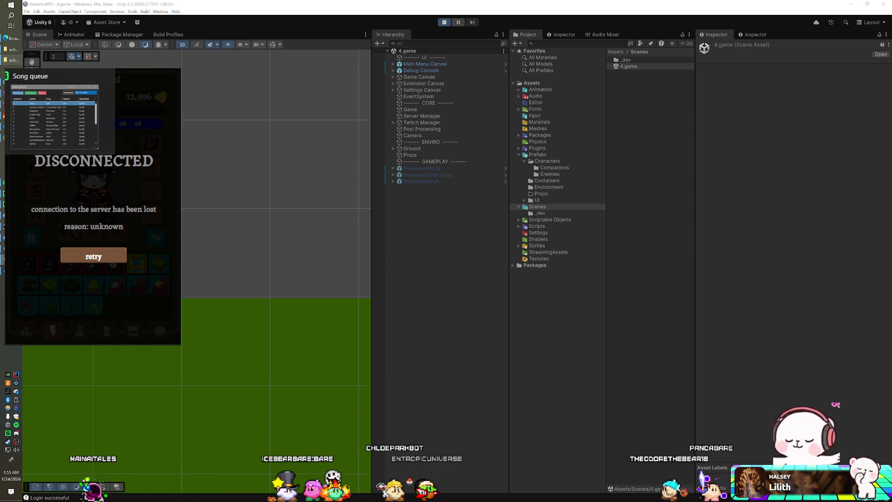
pyautogui.click(55, 116)
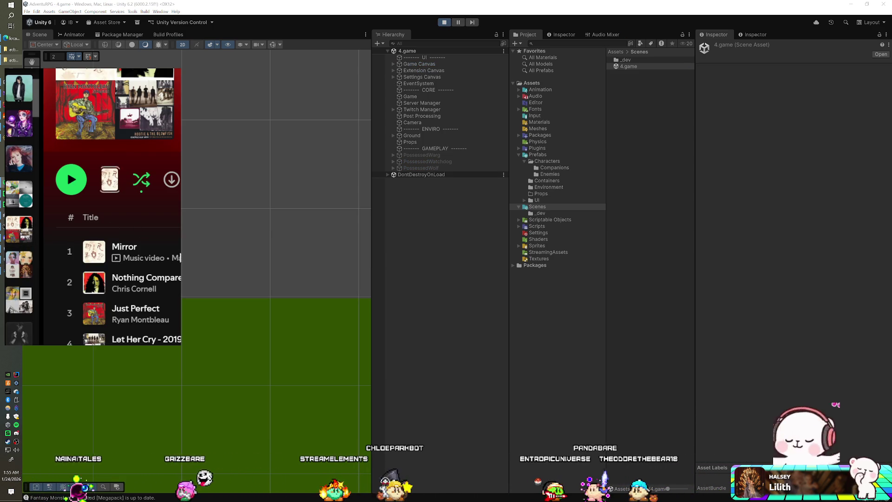
pyautogui.scroll(-3, 65, 233)
pyautogui.scroll(-5, 180, 263)
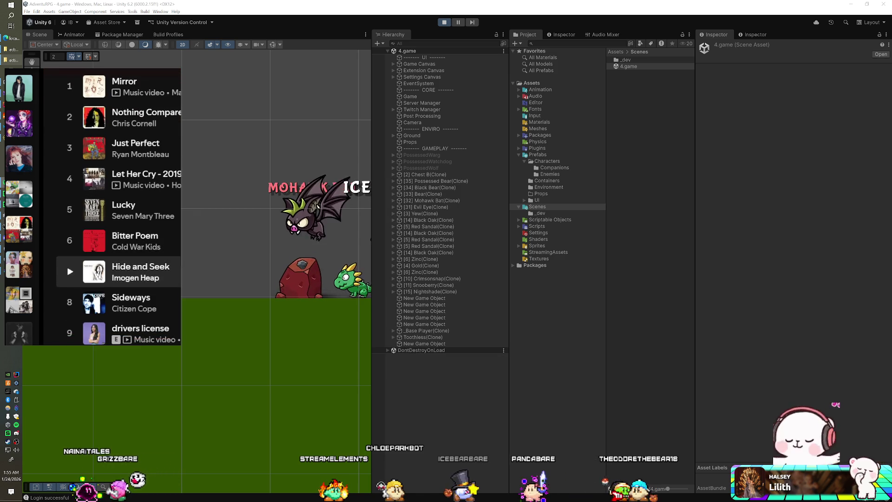
pyautogui.scroll(-2, 180, 262)
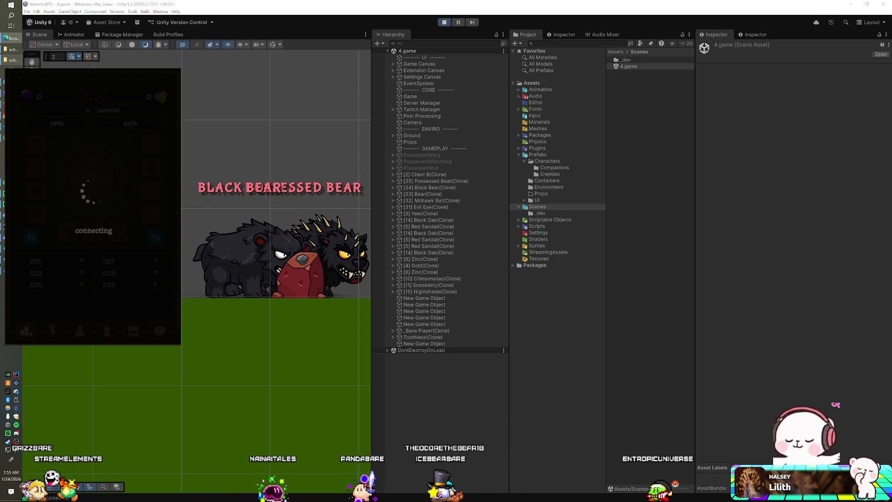
# - Show the character panel's inventory grid and view the game full-screen
pyautogui.click(52, 330)
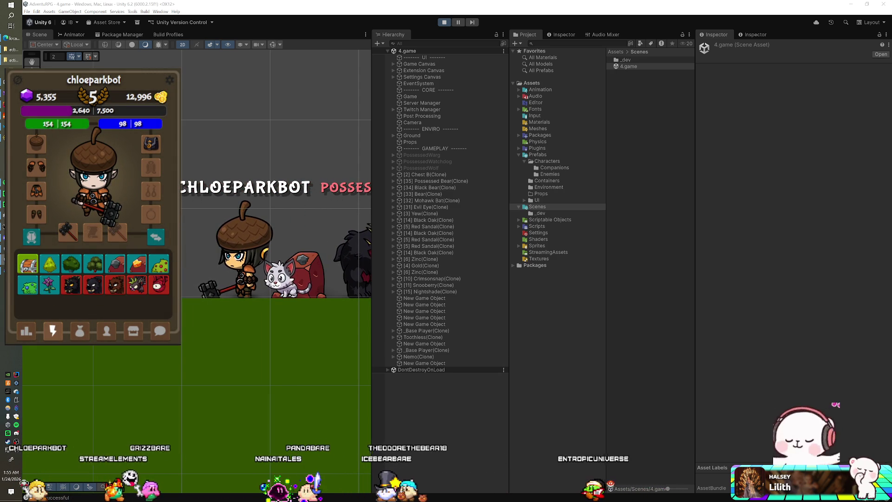
pyautogui.hotkey('alt', 'Tab')
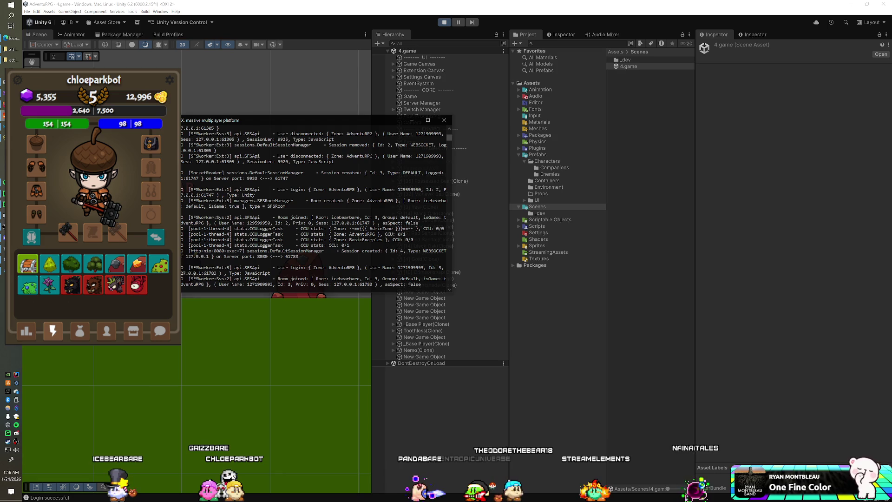
# - Bring the editor forward, stop Play mode, and select the character panel's inventory tab
pyautogui.click(391, 21)
pyautogui.click(443, 23)
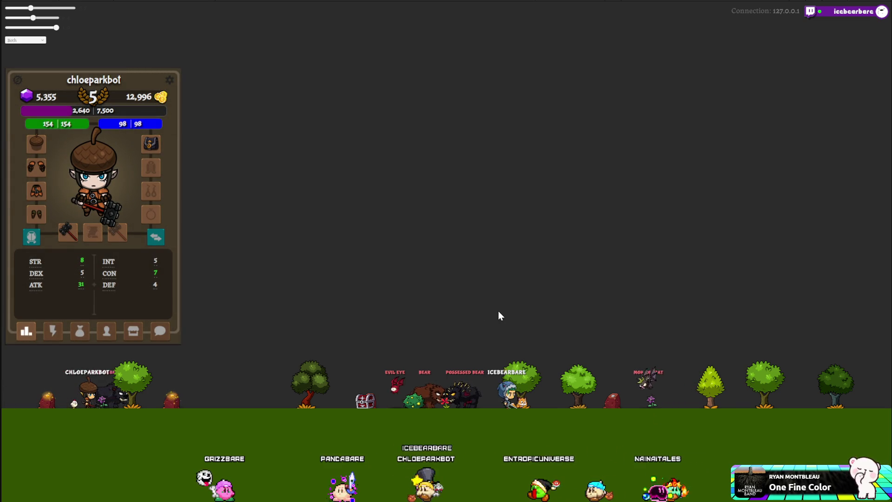
pyautogui.click(51, 332)
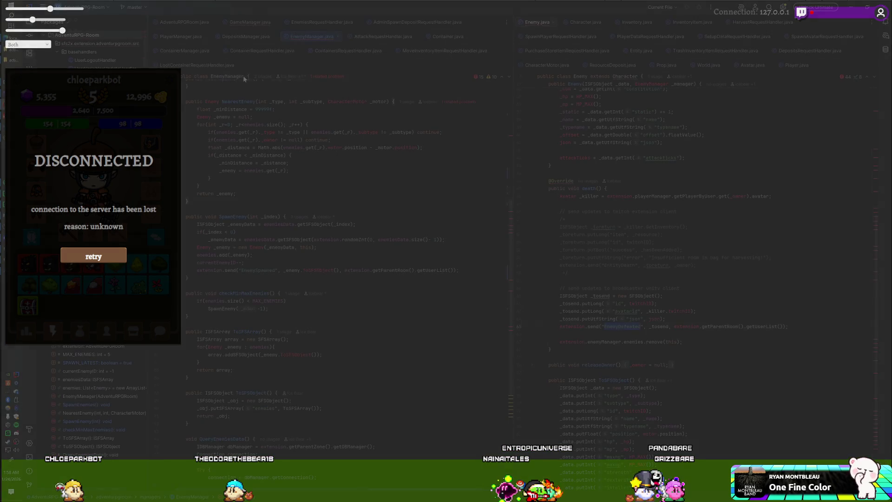
# - Comment out the enemy spawning block in GameManager.java with /* */
pyautogui.click(244, 22)
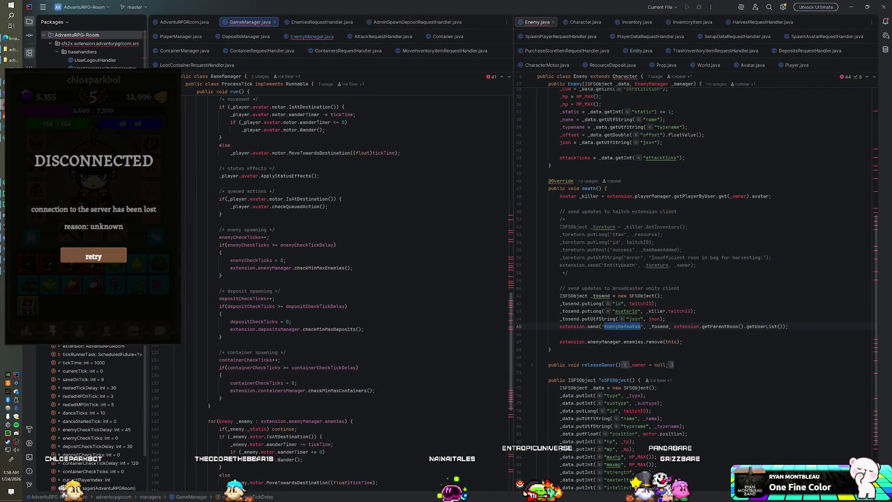
pyautogui.press('Return')
pyautogui.write('/*')
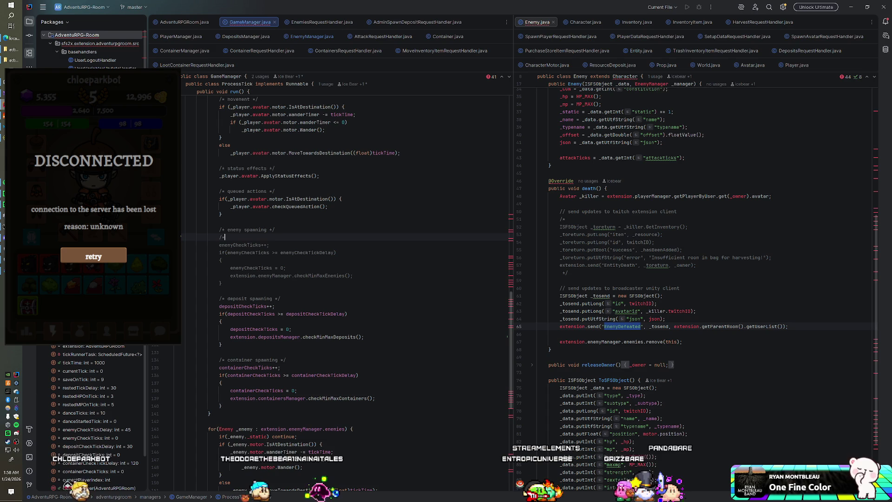
pyautogui.click(221, 290)
pyautogui.write('*/')
pyautogui.press('Delete')
pyautogui.press('Delete')
pyautogui.press('Delete')
pyautogui.press('Delete')
pyautogui.press('Delete')
pyautogui.press('Delete')
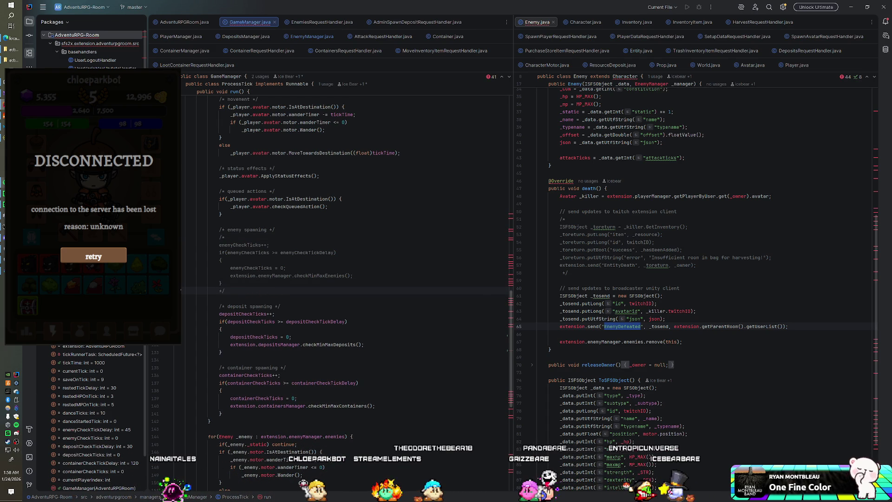
# - Close the SmartFoxServer console window and return to Unity
pyautogui.hotkey('alt', 'Tab')
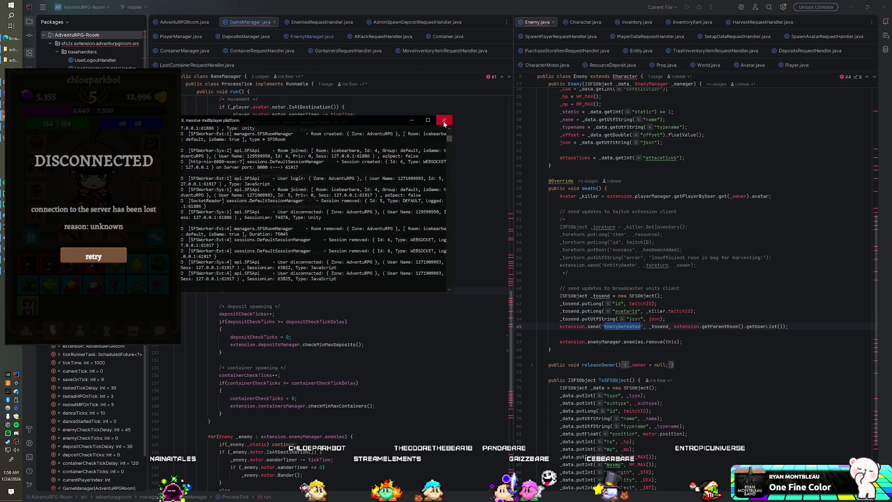
pyautogui.click(444, 121)
pyautogui.rightClick(79, 35)
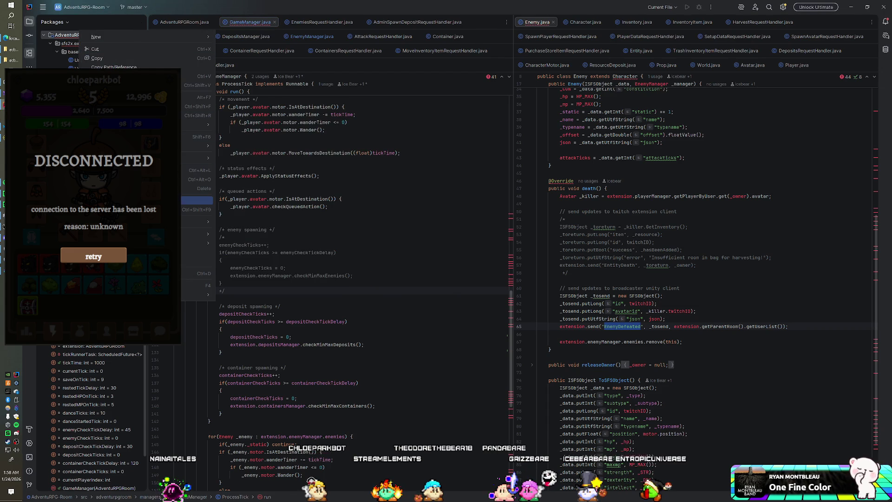
pyautogui.press('Escape')
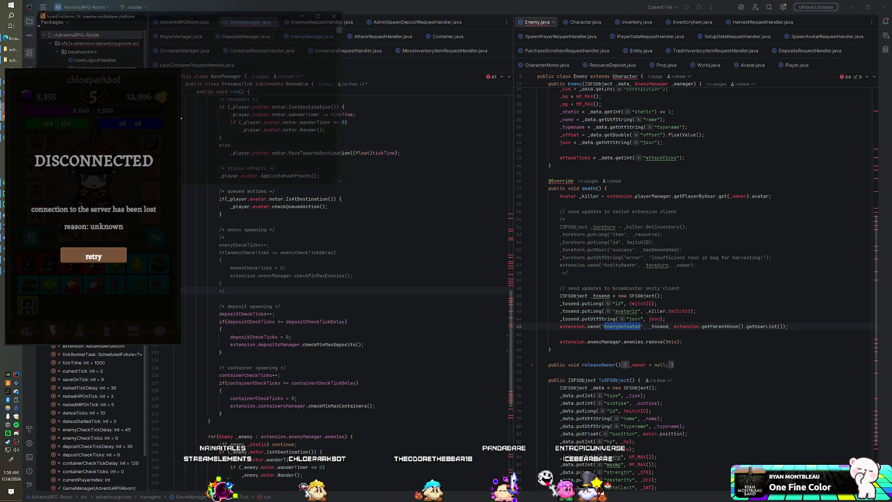
pyautogui.hotkey('alt', 'Tab')
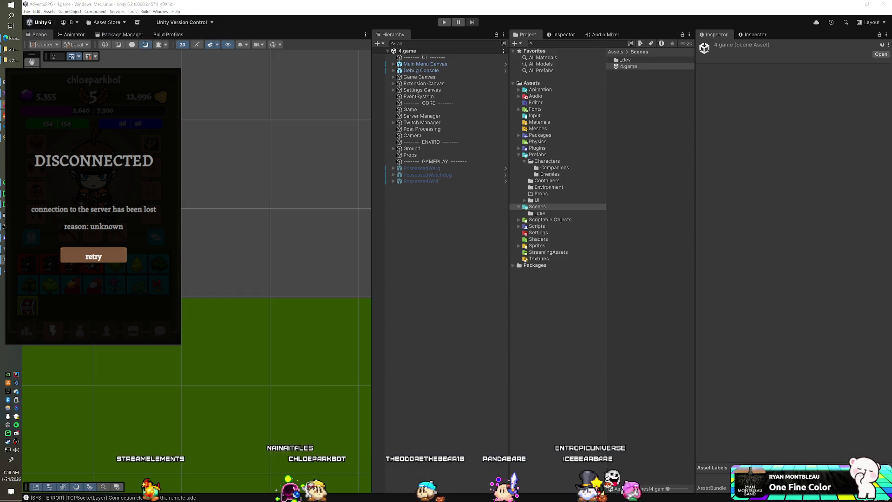
# - Run the game full-screen and play 75 and Sunny, A Simple Vision, Tell Me Another in Spotify
pyautogui.hotkey('alt', 'Tab')
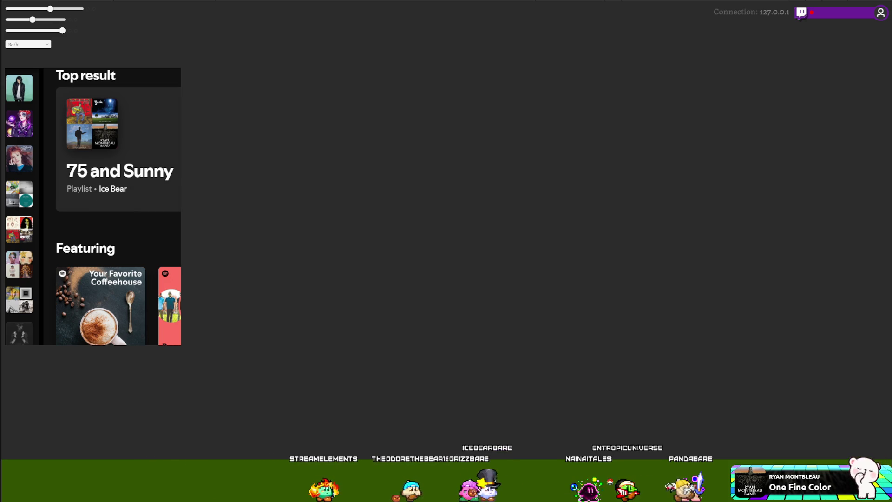
pyautogui.click(130, 173)
pyautogui.click(145, 247)
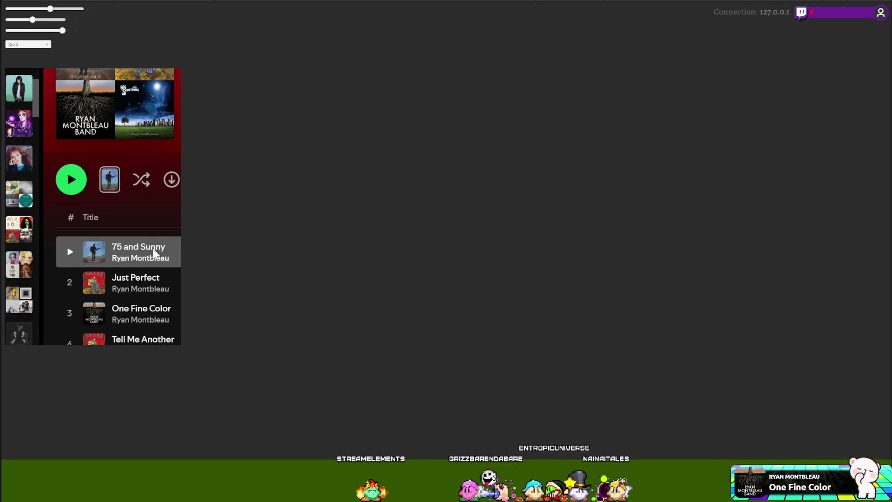
pyautogui.scroll(-3, 153, 250)
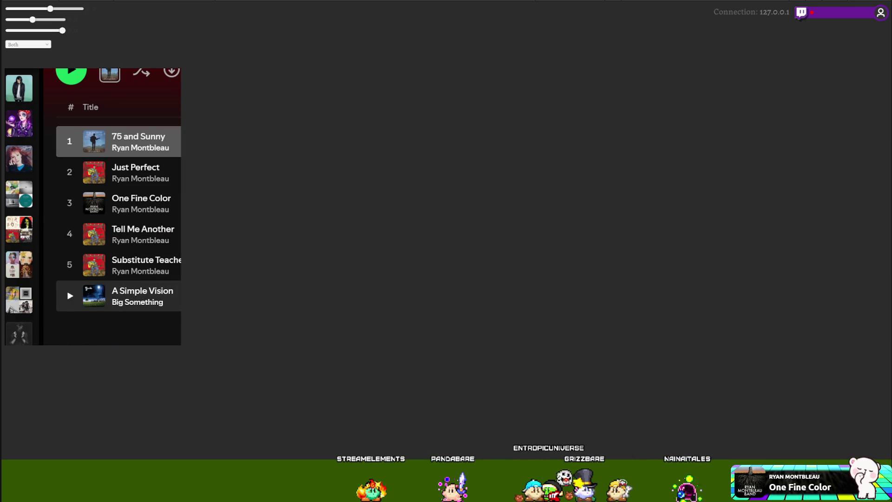
pyautogui.click(139, 296)
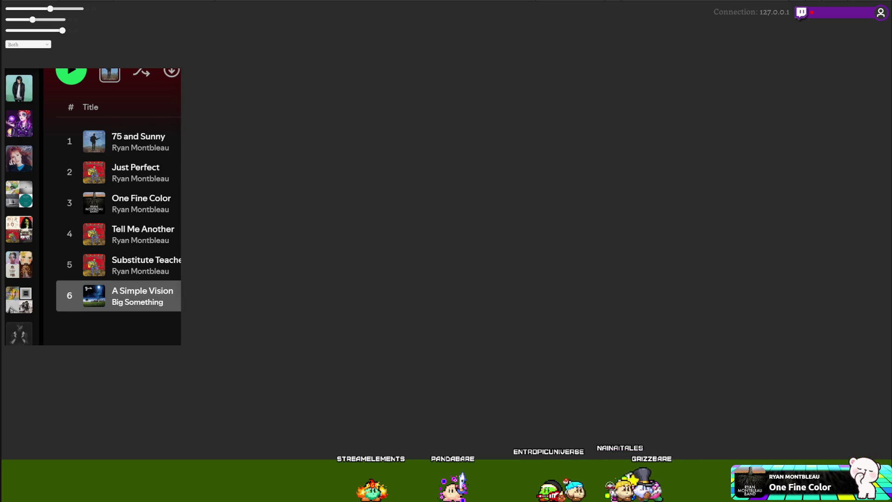
pyautogui.click(176, 235)
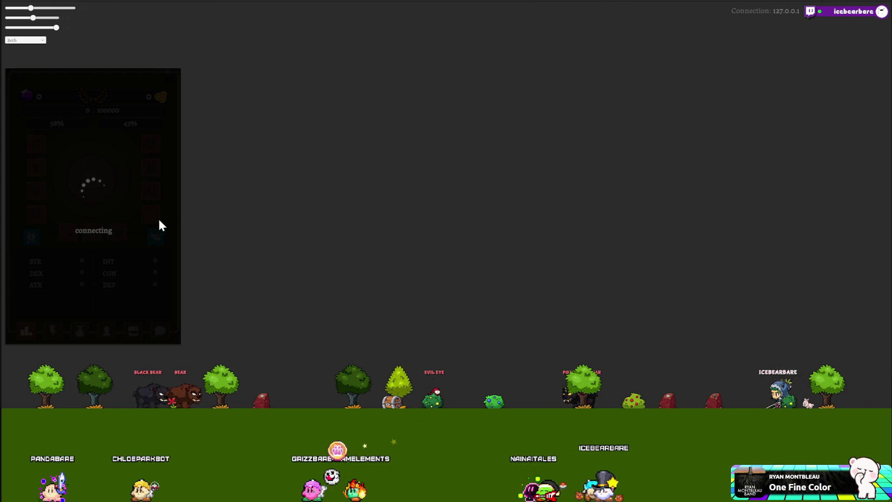
# - Open the inventory grid and spend the Evil Eye icon, then the bat icon in the last slot
pyautogui.click(50, 331)
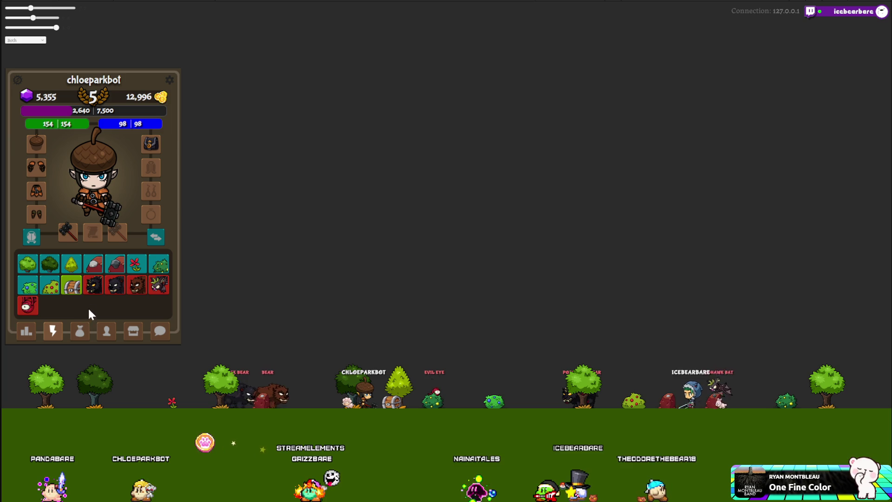
pyautogui.click(28, 307)
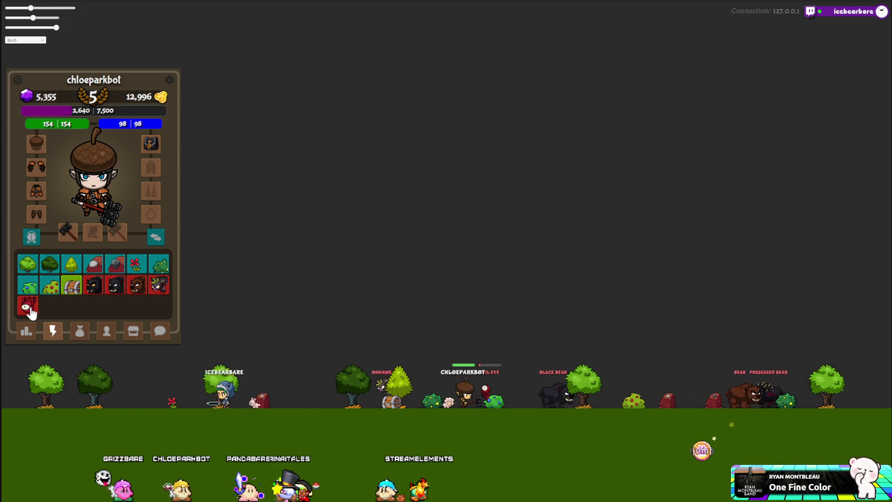
pyautogui.click(29, 309)
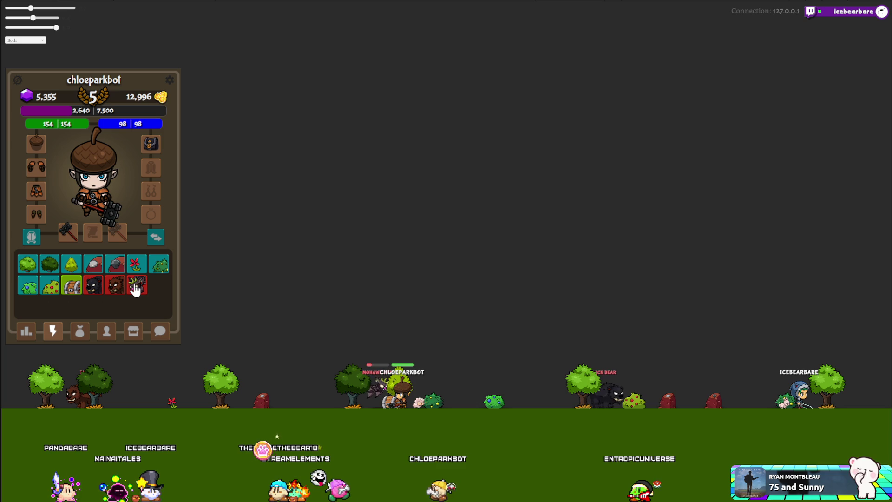
pyautogui.click(135, 289)
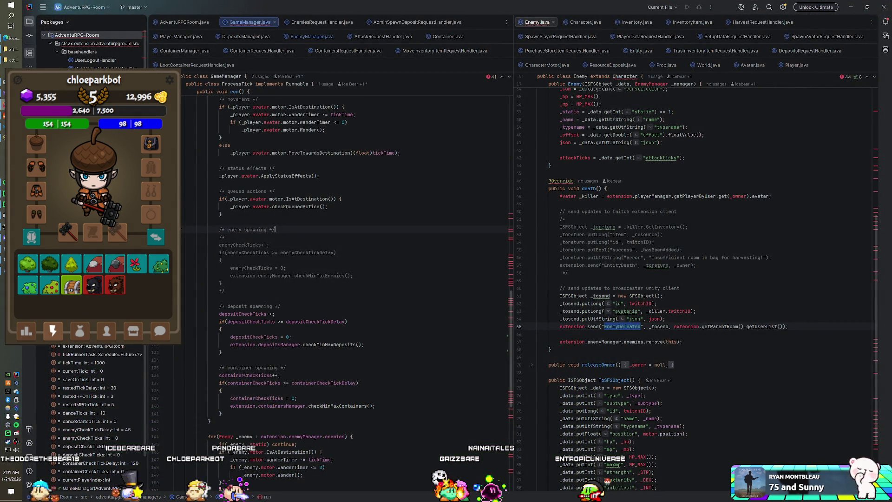
# - Spend the black bear icon in the game, then open EnemyManager.java in IntelliJ IDEA
pyautogui.hotkey('alt', 'Tab')
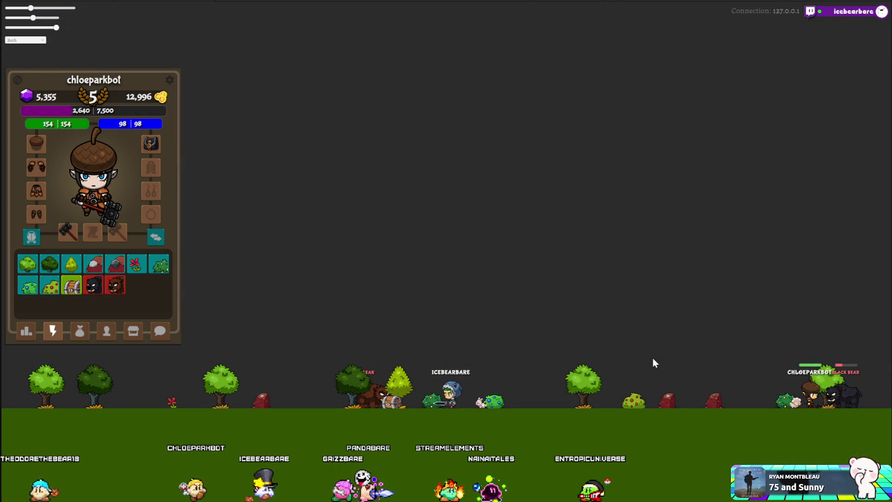
pyautogui.click(94, 287)
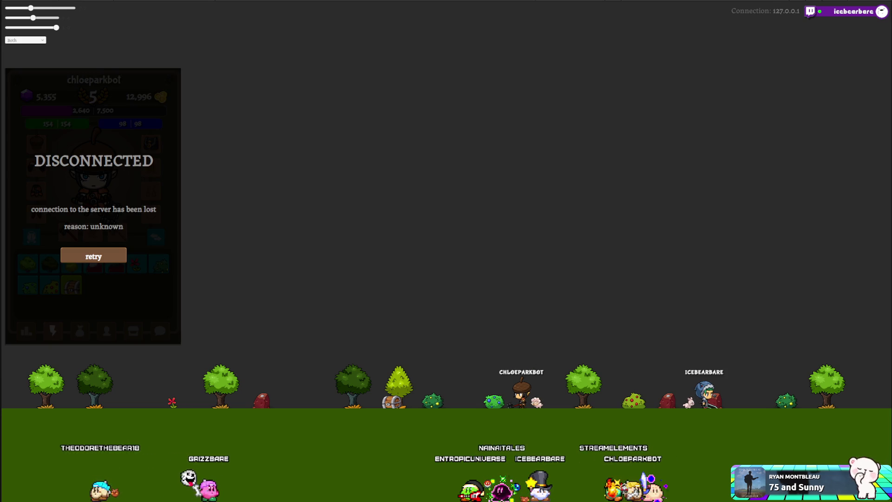
pyautogui.hotkey('alt', 'Tab')
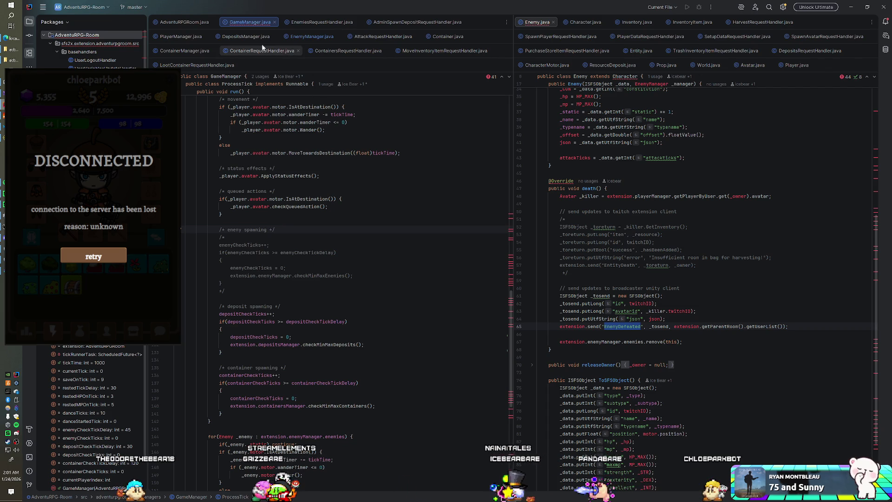
pyautogui.click(307, 37)
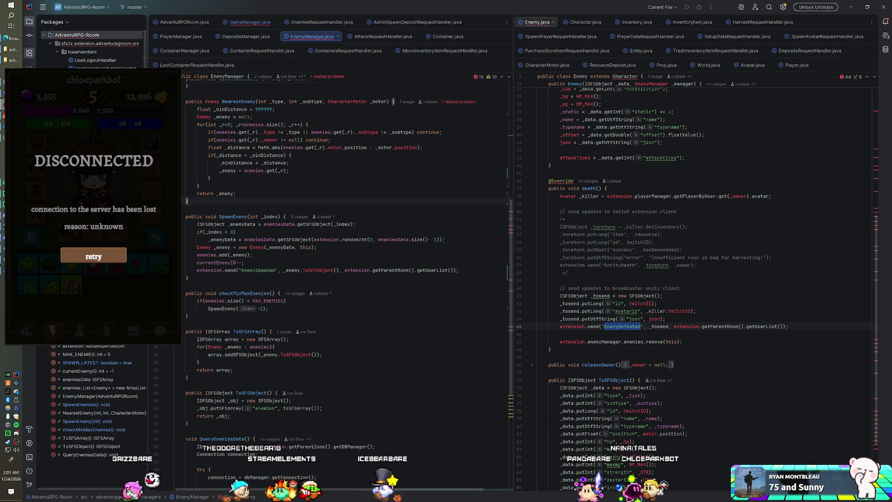
# - Check the SpawnEnemy(-1) call, end the _enemyData declaration, and add an else after the random assignment
pyautogui.click(268, 309)
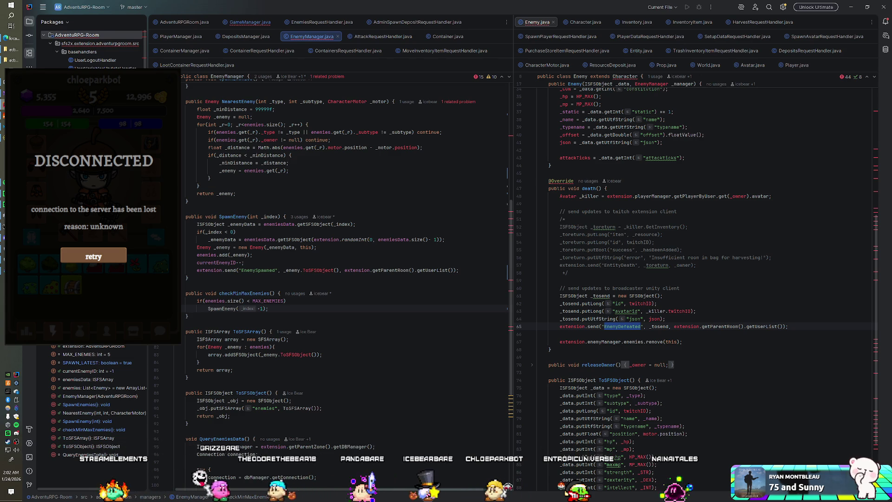
pyautogui.click(256, 224)
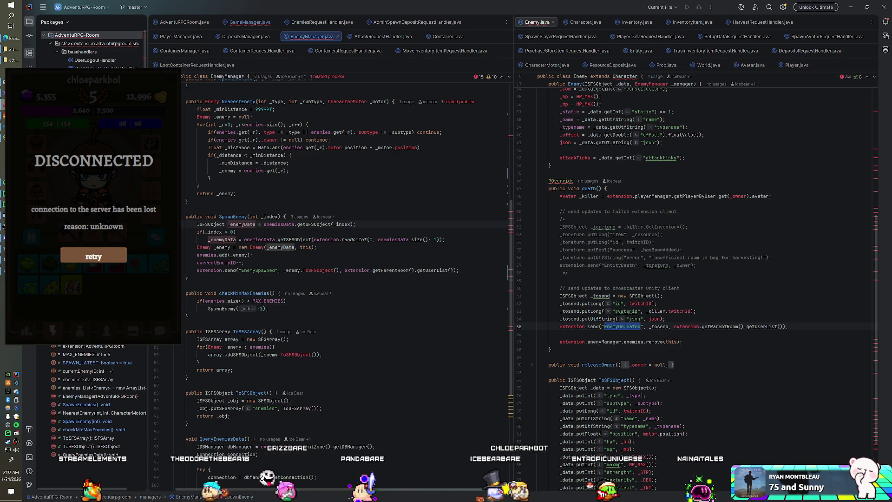
pyautogui.write(';')
pyautogui.click(445, 239)
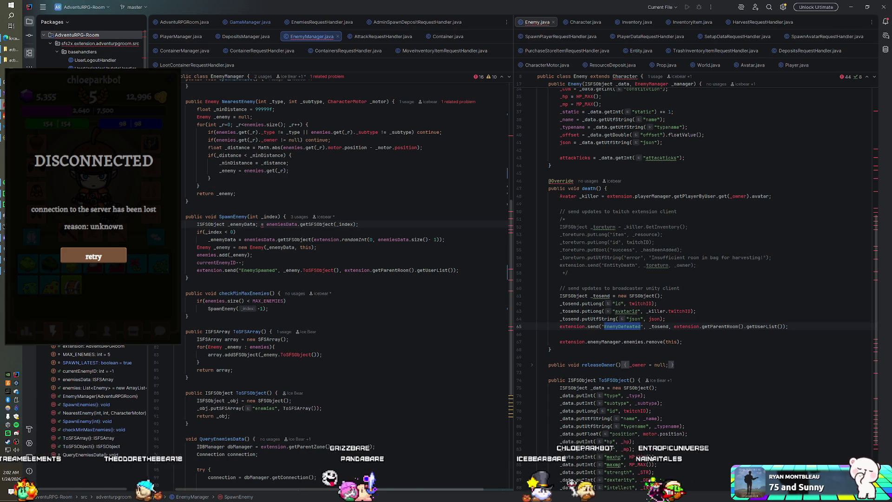
pyautogui.write('i')
pyautogui.press('Return')
pyautogui.write('else')
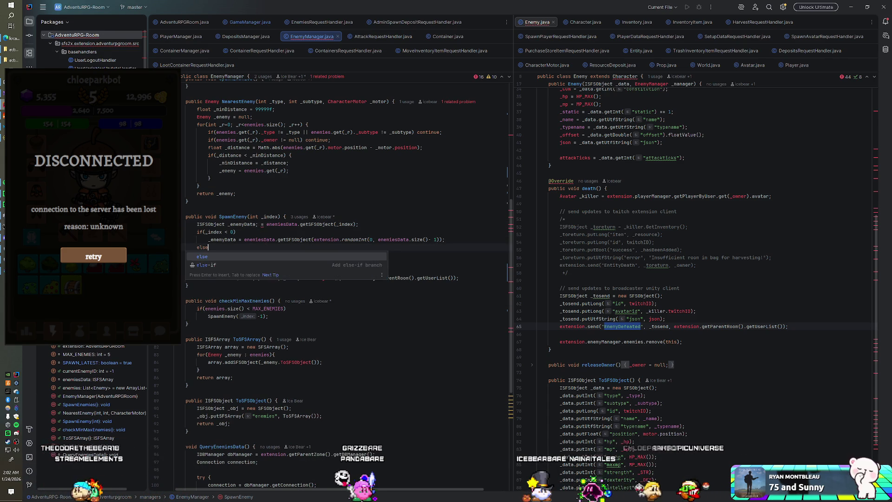
pyautogui.press('Return')
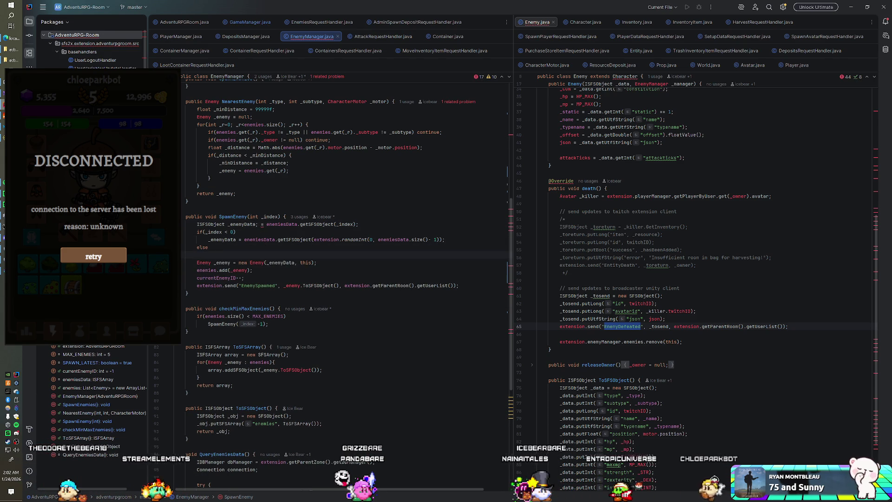
# - Replace the _index lookup in the _enemyData declaration with the random enemy lookup and delete the empty else
pyautogui.moveTo(261, 224); pyautogui.dragTo(358, 224)
pyautogui.press('BackSpace')
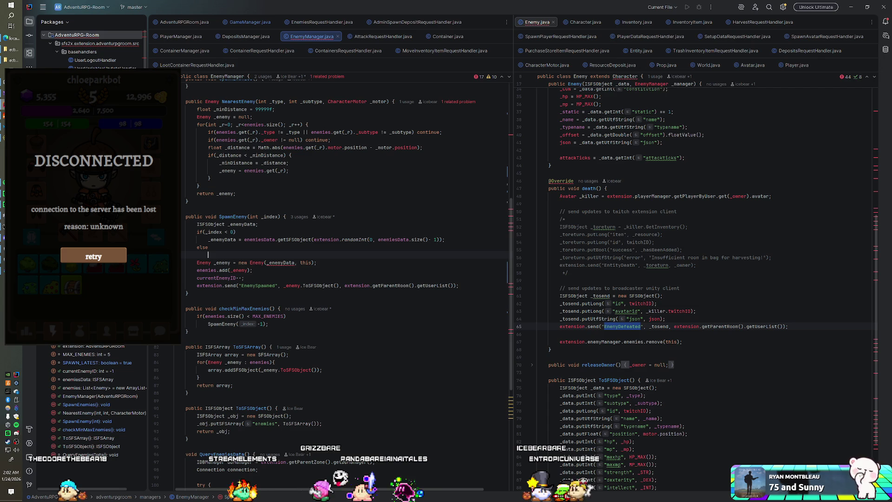
pyautogui.write('_enemyDa')
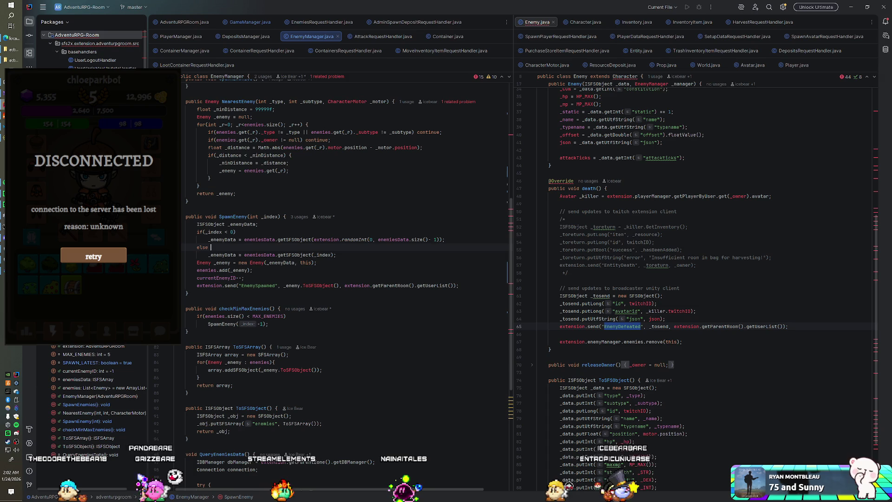
pyautogui.moveTo(208, 239); pyautogui.dragTo(445, 240)
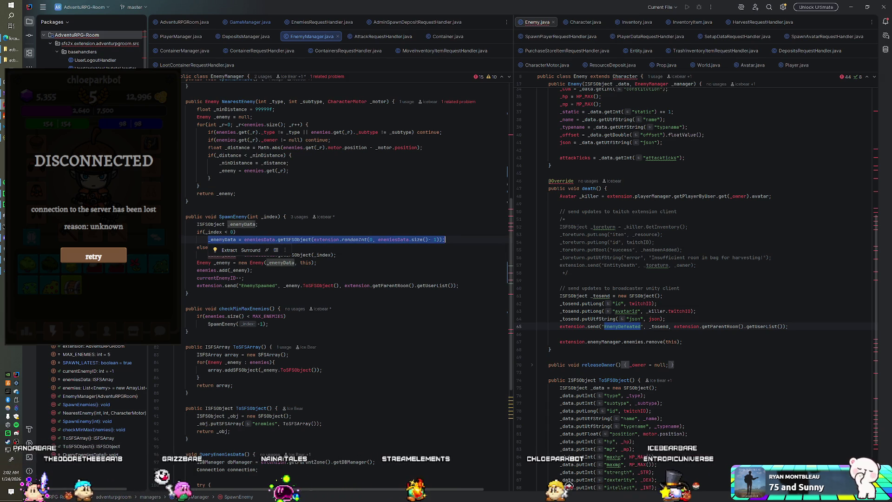
pyautogui.press('Delete')
pyautogui.press('BackSpace')
pyautogui.write('=')
pyautogui.hotkey('ctrl', 'v')
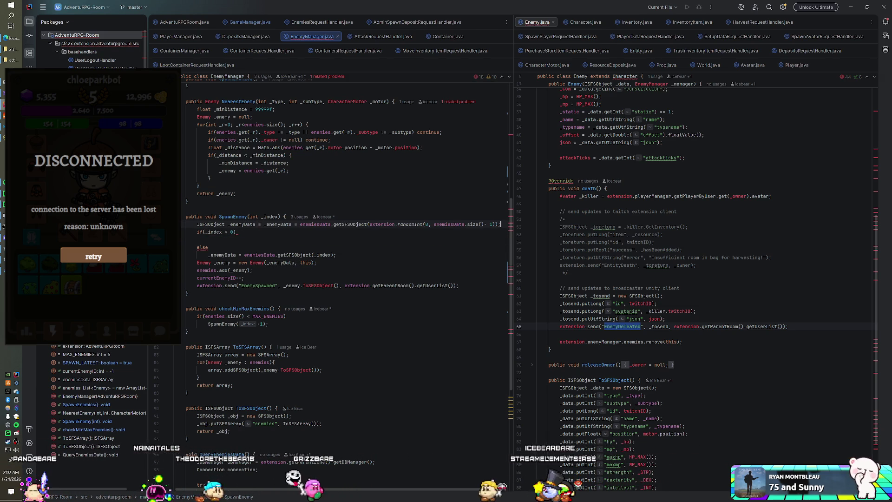
pyautogui.press('Down')
pyautogui.hotkey('shift', 'Down')
pyautogui.hotkey('shift', 'Down')
pyautogui.press('Delete')
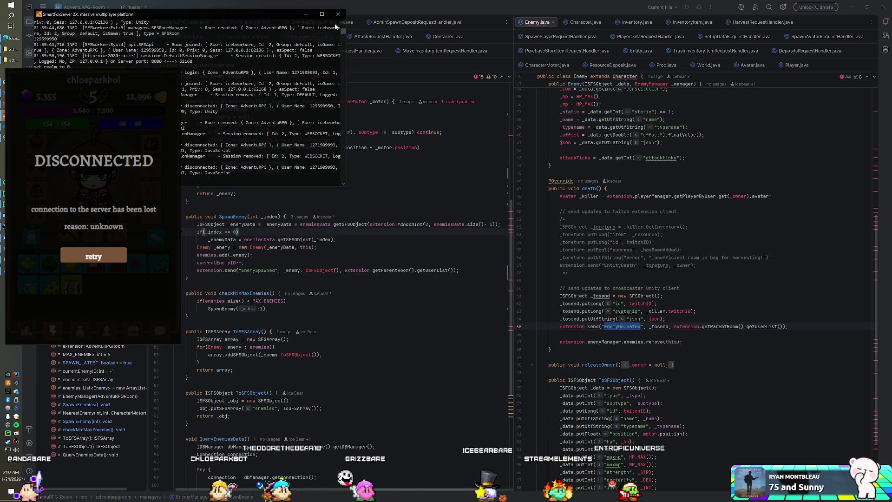
# - Set the Winter Bear, Possessed Bear, Black Bear and Bear offsets to 2.1 in s_enemy_subtypes
pyautogui.hotkey('alt', 'Tab')
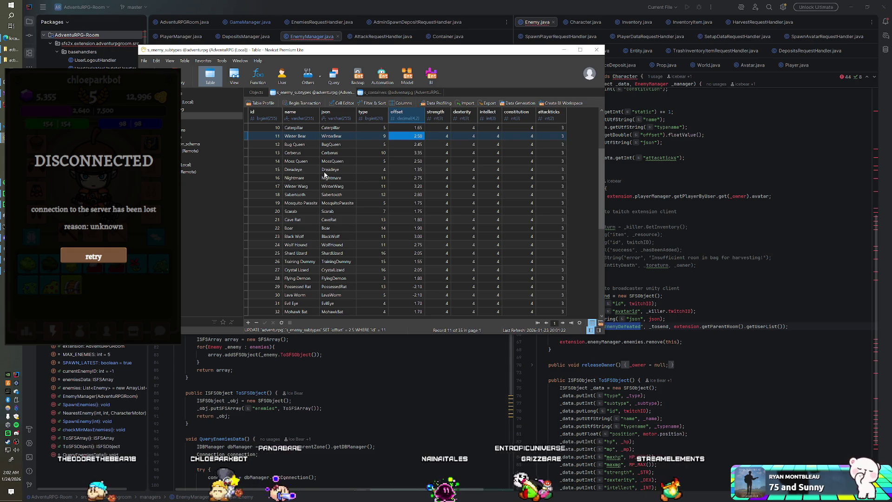
pyautogui.press('Up')
pyautogui.press('Up')
pyautogui.press('Up')
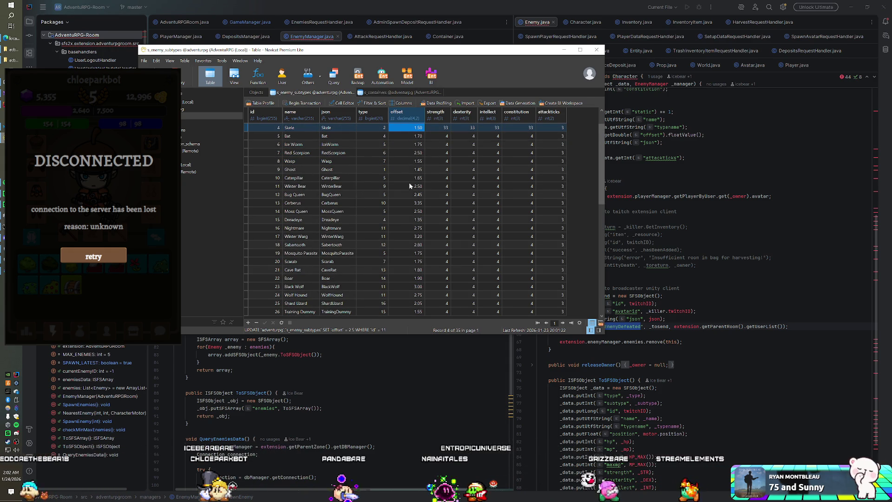
pyautogui.doubleClick(408, 183)
pyautogui.write('2.1')
pyautogui.press('Down')
pyautogui.press('Down')
pyautogui.press('Down')
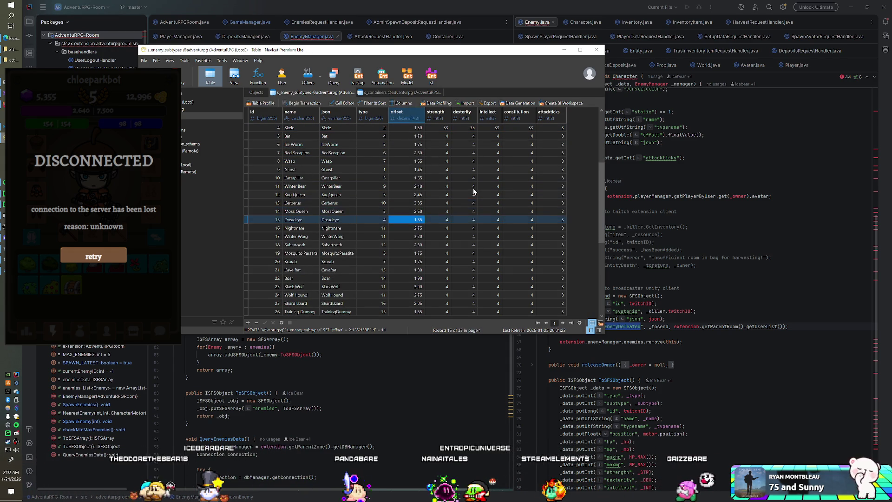
pyautogui.press('Down')
pyautogui.press('Down')
pyautogui.press('Down')
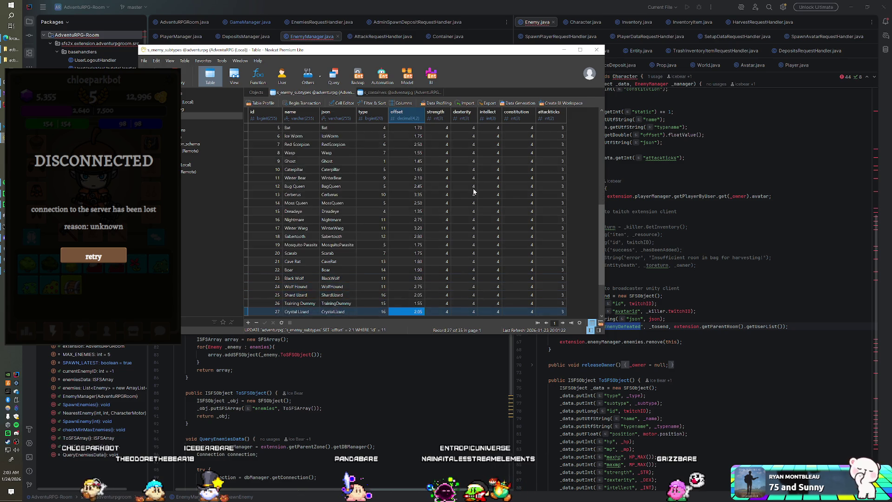
pyautogui.press('Down')
pyautogui.press('Down')
pyautogui.press('Down')
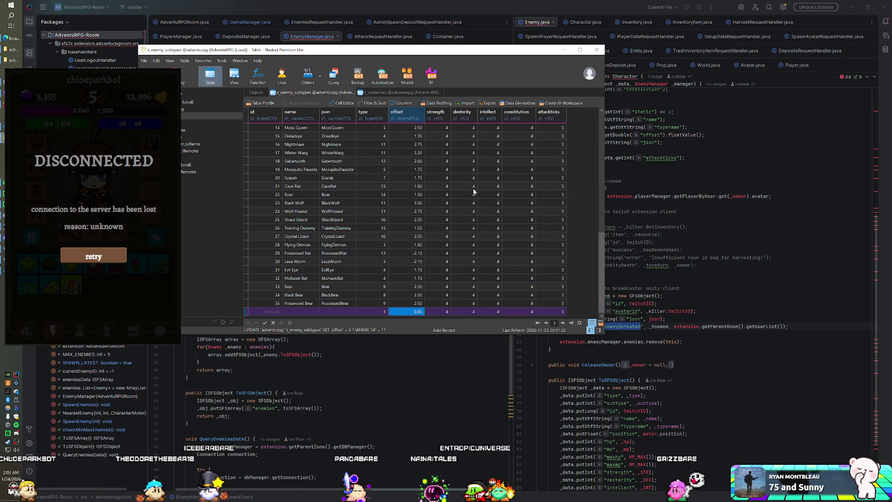
pyautogui.write('.1')
pyautogui.press('Up')
pyautogui.write('2.1')
pyautogui.press('Up')
pyautogui.write('2.1')
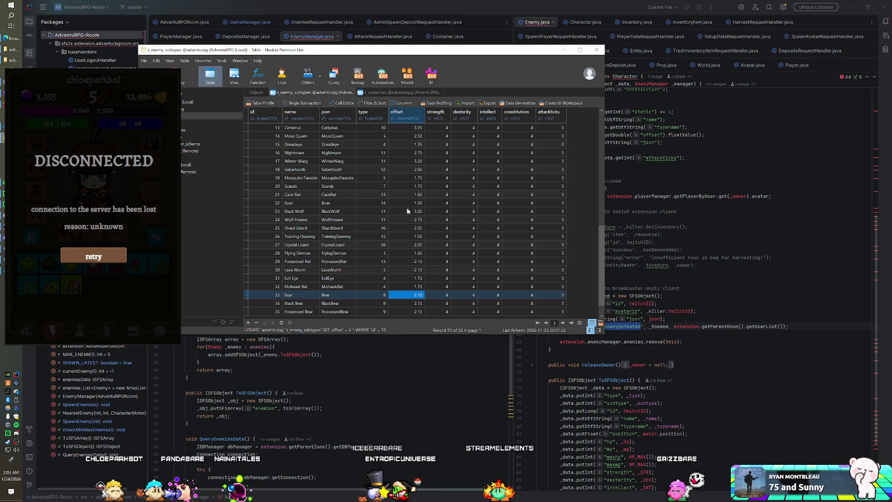
# - Commit the Evil Eye offset of 1.40
pyautogui.press('Up')
pyautogui.press('Up')
pyautogui.press('Up')
pyautogui.click(407, 278)
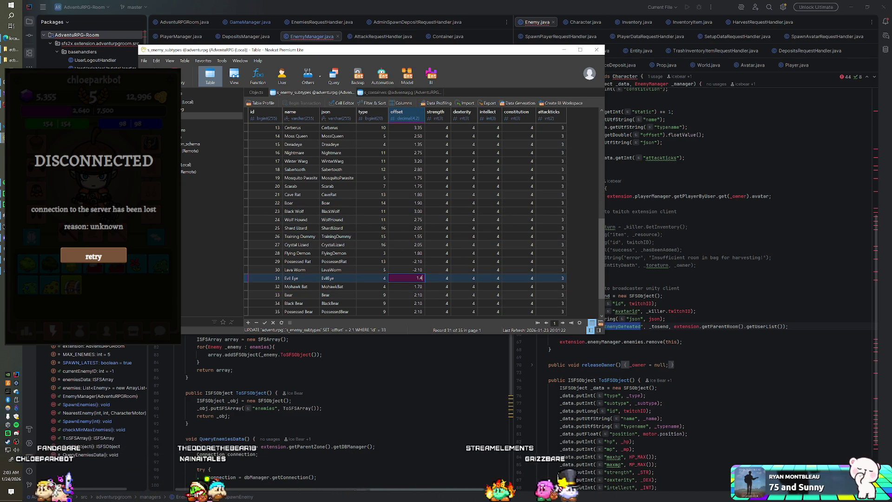
pyautogui.press('Return')
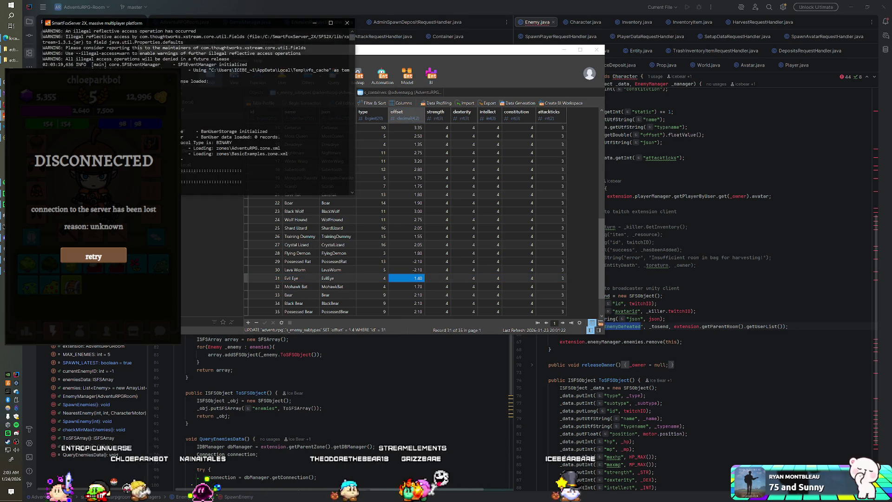
pyautogui.hotkey('alt', 'Tab')
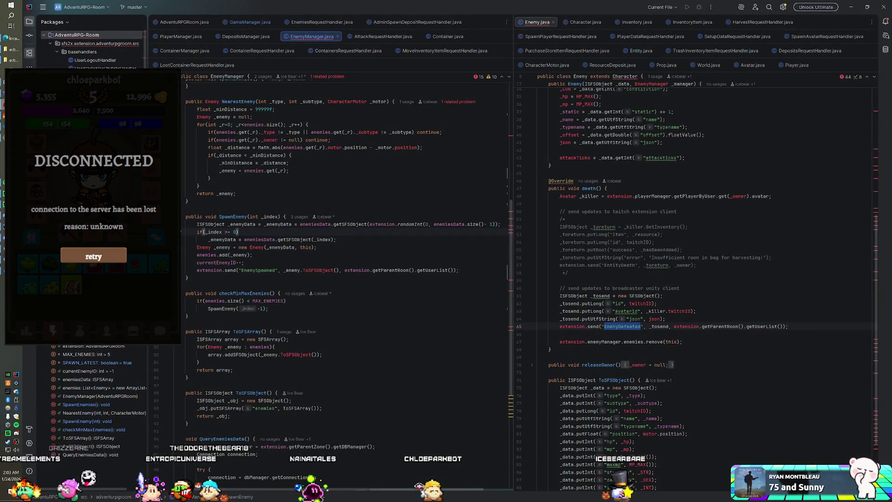
# - Once SmartFoxServer has loaded its zones, bring up GameManager.java in IntelliJ IDEA
pyautogui.click(258, 26)
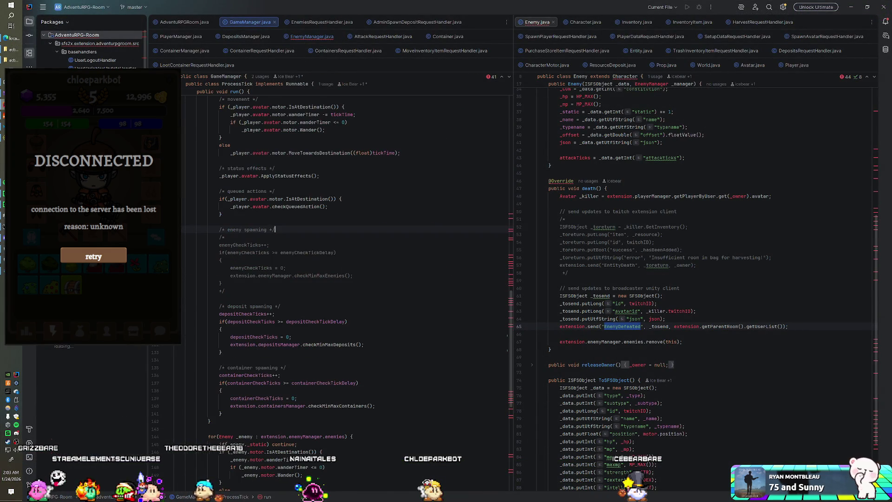
# - Remove the /* and */ comment lines around the enemy spawning block in ProcessTick
pyautogui.tripleClick(232, 237)
pyautogui.press('BackSpace')
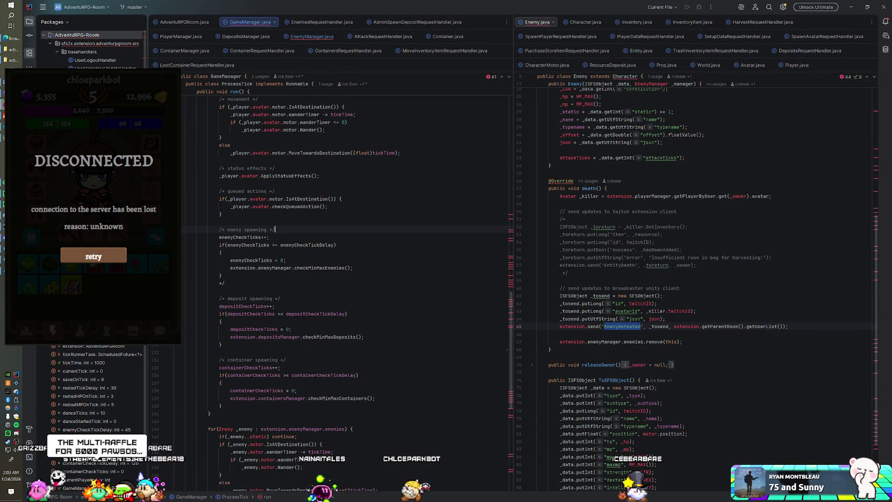
pyautogui.moveTo(225, 283); pyautogui.dragTo(222, 276)
pyautogui.press('BackSpace')
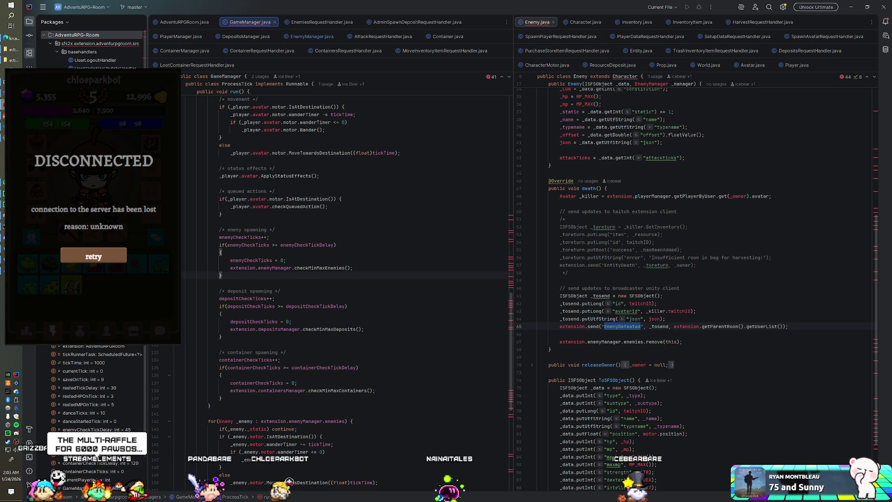
# - Close the server console and start the game in Unity play mode
pyautogui.rightClick(91, 40)
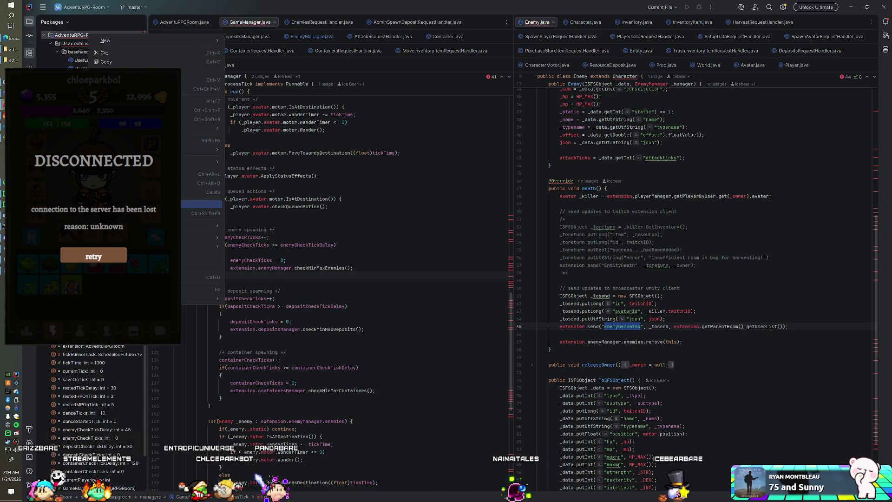
pyautogui.press('Escape')
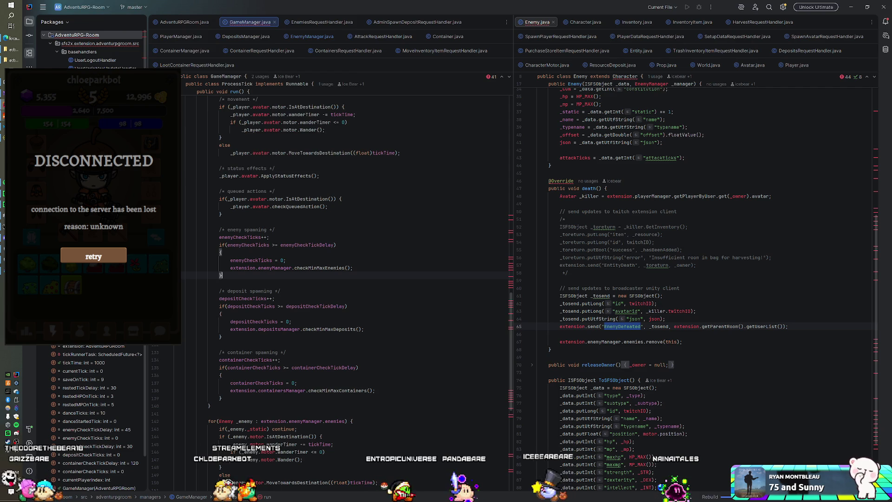
pyautogui.click(347, 23)
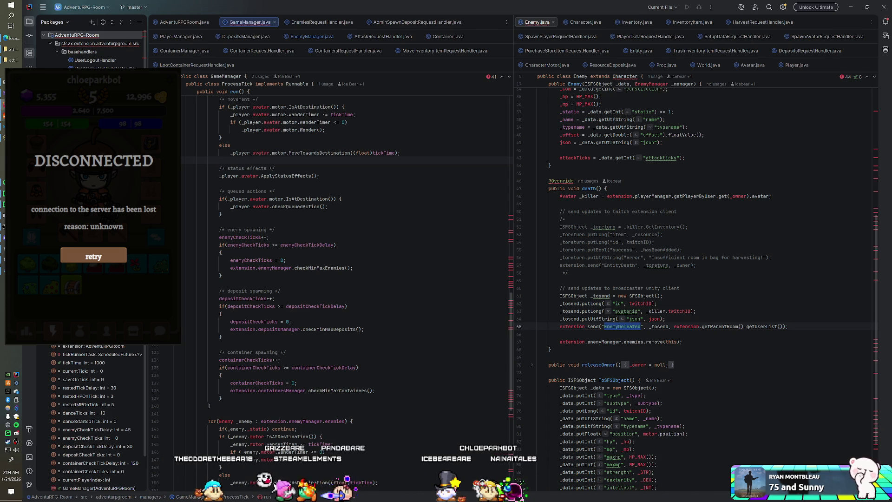
pyautogui.hotkey('alt', 'Tab')
pyautogui.hotkey('ctrl', 'p')
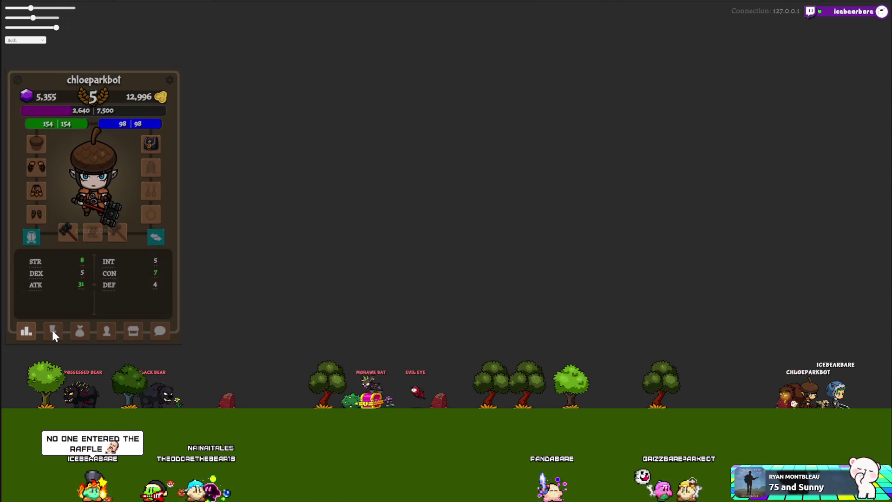
# - Open the character's inventory and remove the red enemy item and the dark creature item
pyautogui.click(51, 332)
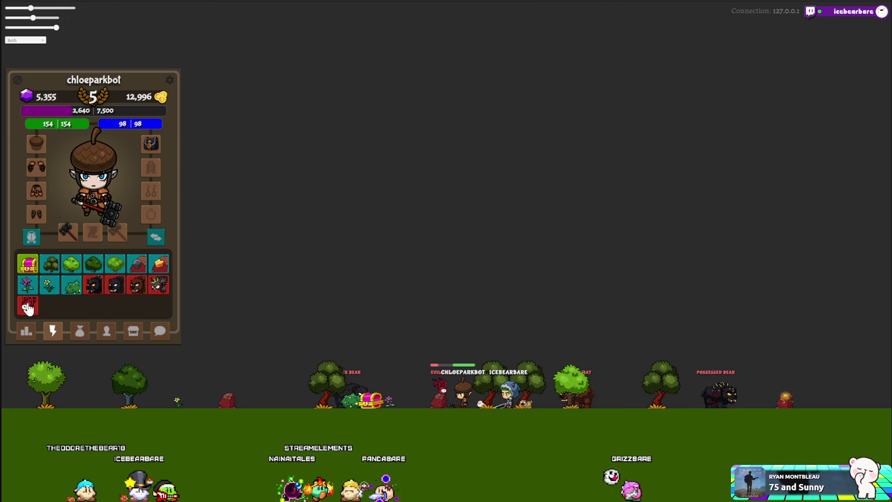
pyautogui.click(28, 307)
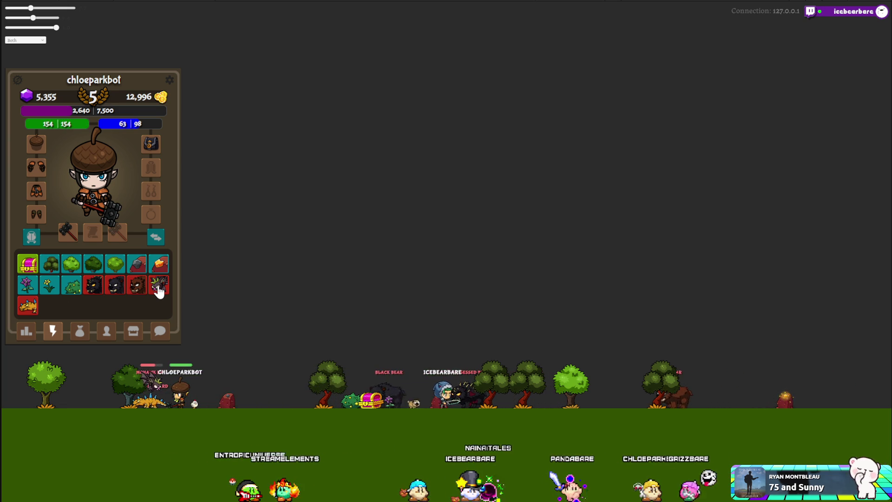
pyautogui.click(159, 288)
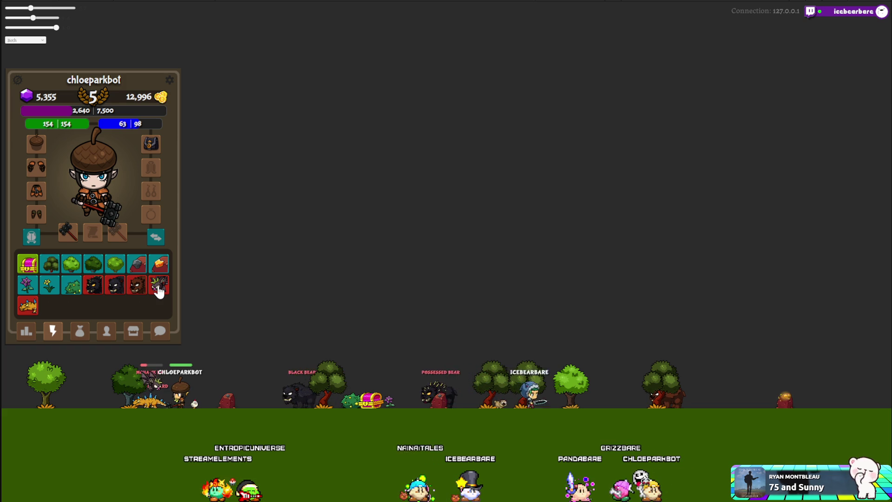
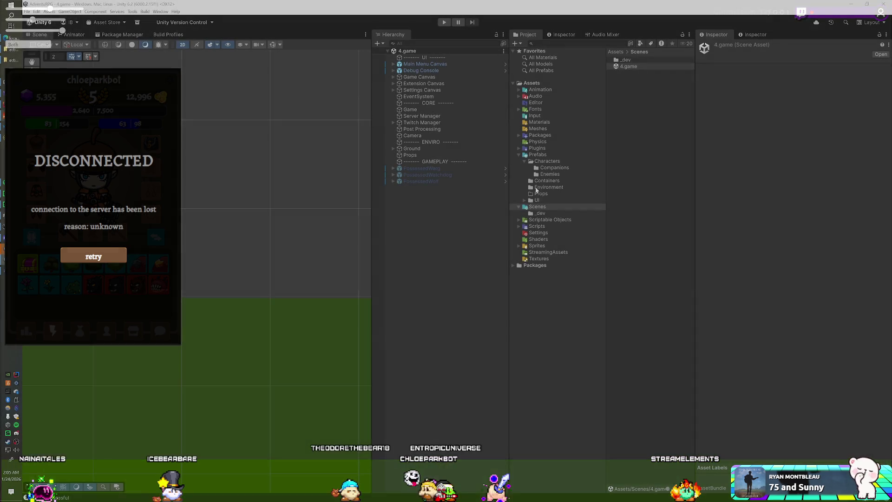
# - Expand Packages down to the FantasyMonsters Warg folder, then bring up Navicat's s_enemy_subtypes table
pyautogui.click(518, 135)
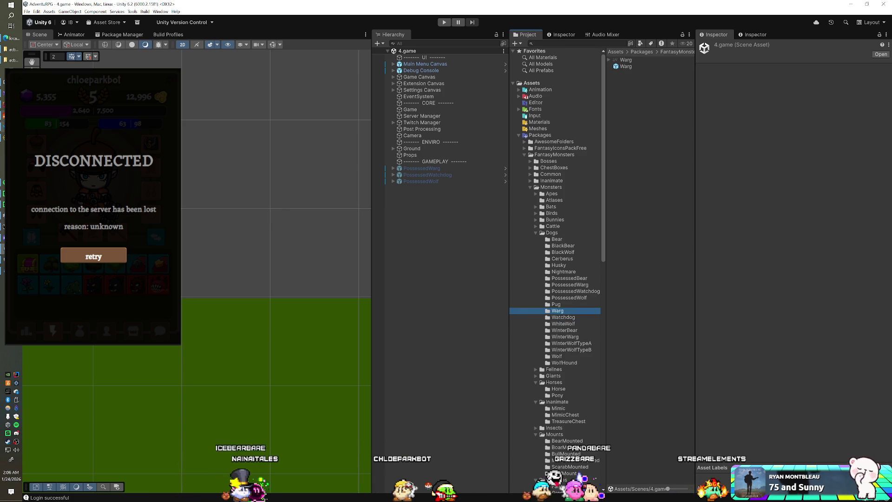
pyautogui.hotkey('alt', 'Tab')
pyautogui.press('Left')
pyautogui.press('Left')
pyautogui.press('Left')
pyautogui.press('Up')
pyautogui.press('Up')
pyautogui.press('Up')
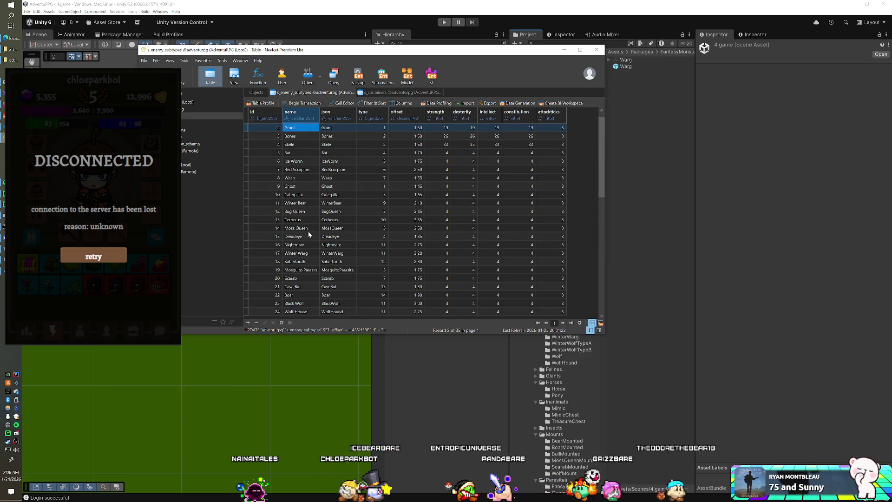
# - Review the s_enemy_subtypes rows down to the last entries and back up to Peon
pyautogui.press('Up')
pyautogui.press('Down')
pyautogui.press('Down')
pyautogui.press('Down')
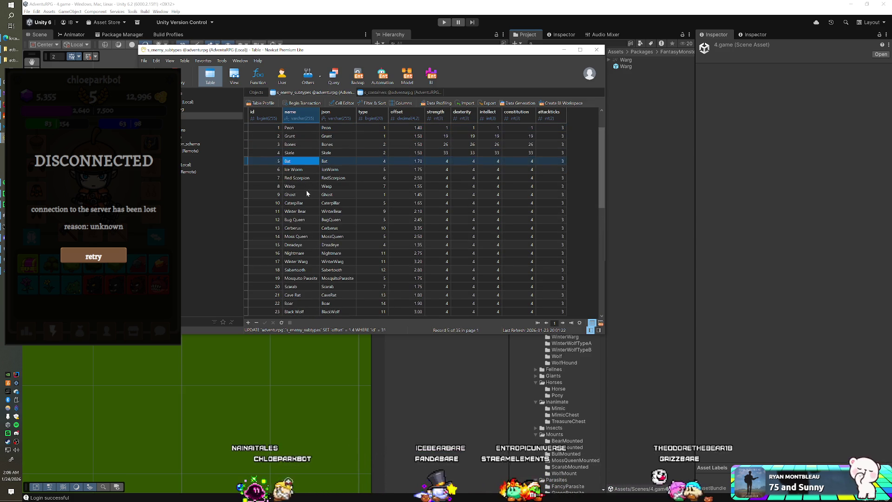
pyautogui.press('Down')
pyautogui.press('Down')
pyautogui.press('Down')
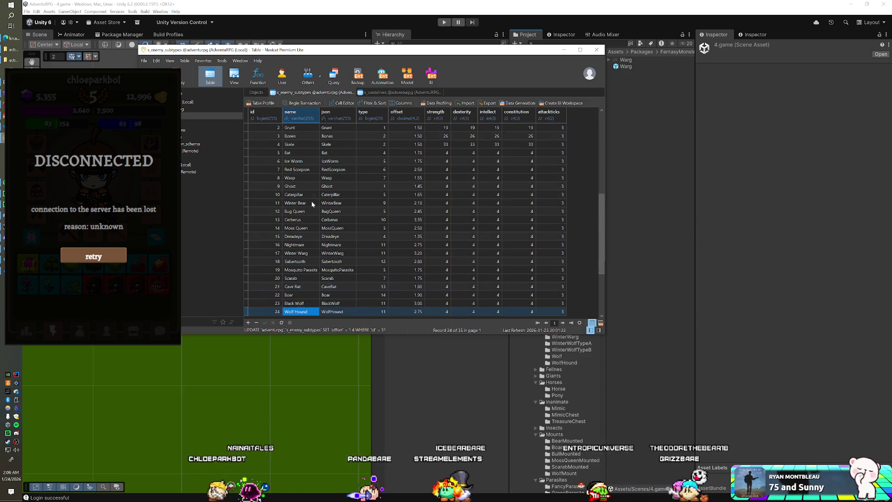
pyautogui.press('Down')
pyautogui.press('Down')
pyautogui.press('Down')
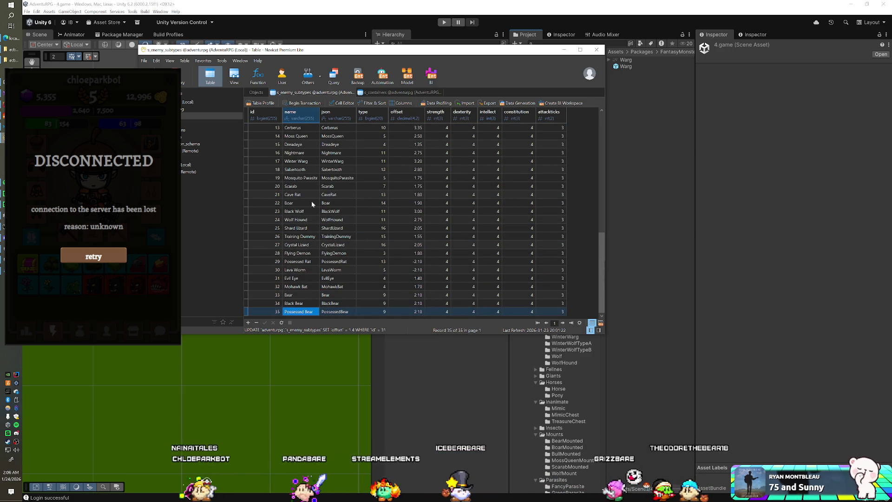
pyautogui.press('Up')
pyautogui.press('Up')
pyautogui.press('Up')
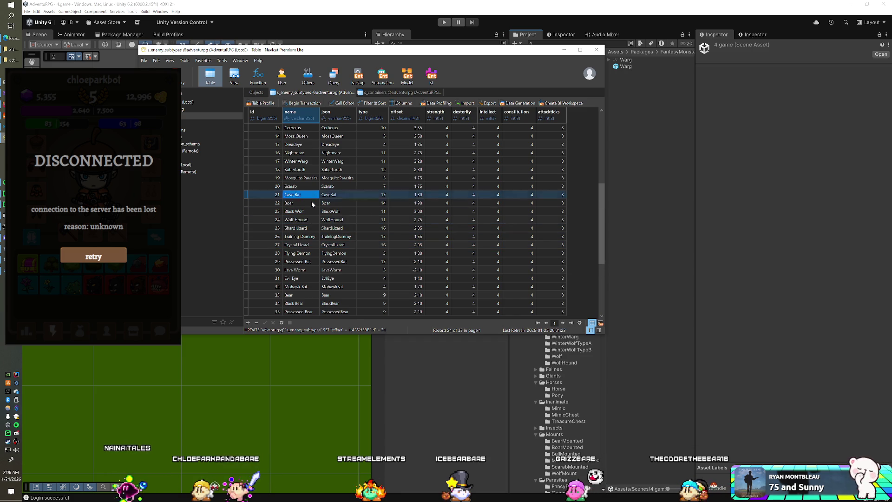
pyautogui.press('Up')
pyautogui.press('Up')
pyautogui.press('Up')
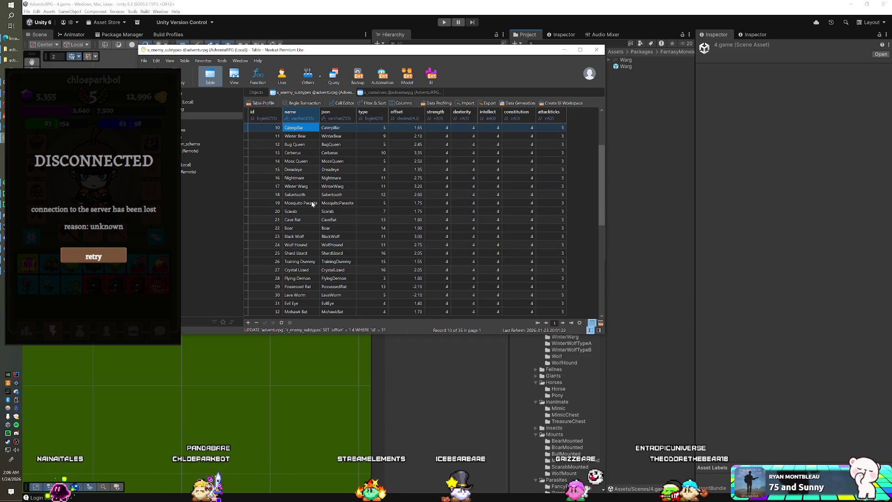
pyautogui.press('Up')
pyautogui.press('Up')
pyautogui.press('Up')
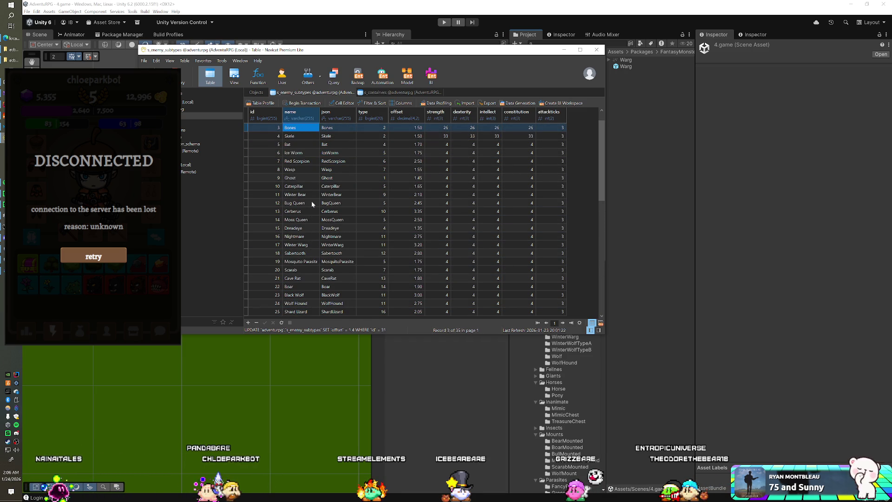
pyautogui.press('Up')
pyautogui.press('Up')
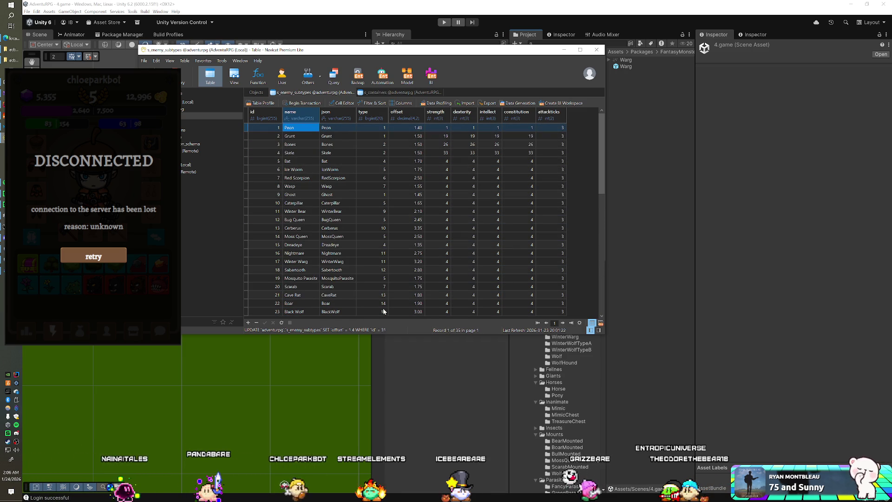
# - In Unity, drag a Warg prefab into the scene and open the Watchdog folder
pyautogui.click(434, 397)
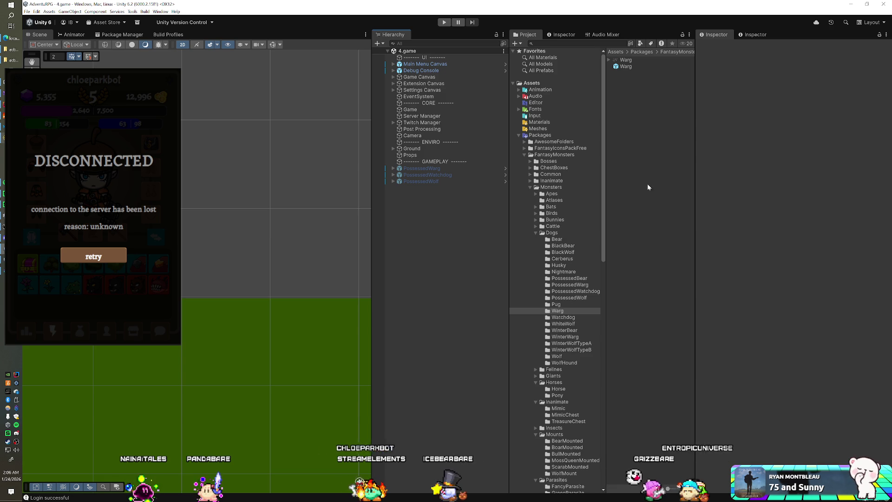
pyautogui.moveTo(633, 66); pyautogui.dragTo(478, 238)
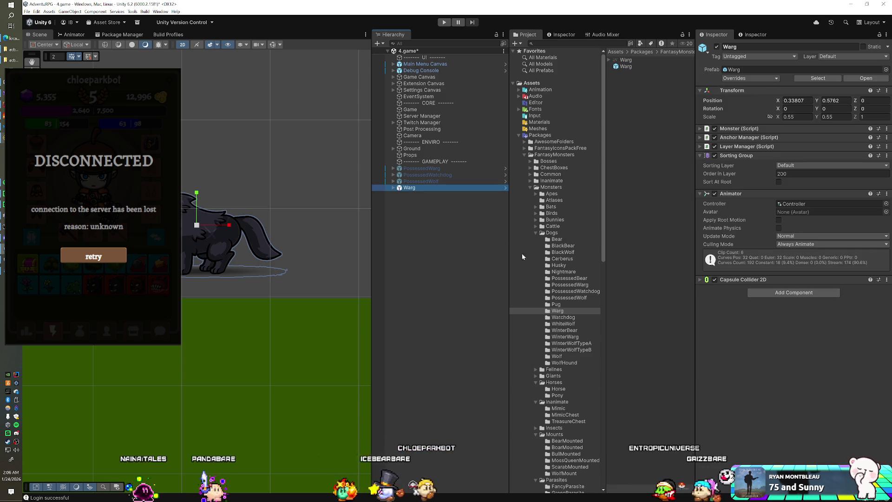
pyautogui.click(516, 317)
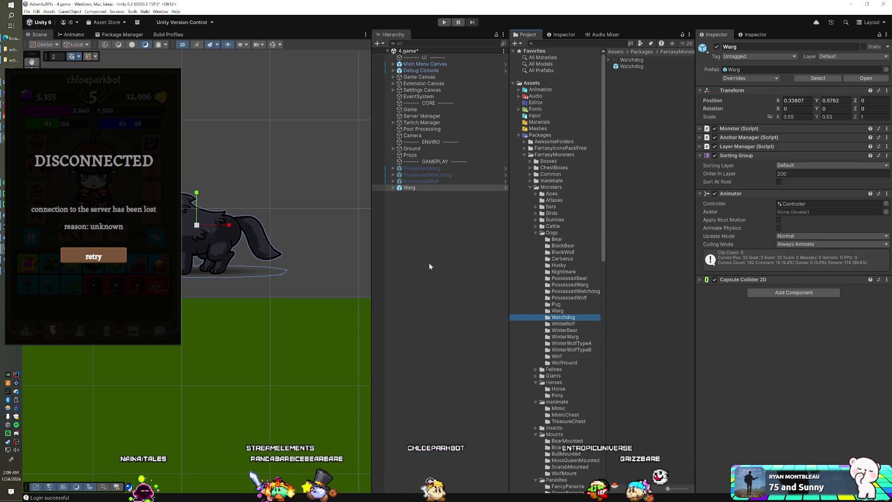
pyautogui.hotkey('alt', 'Tab')
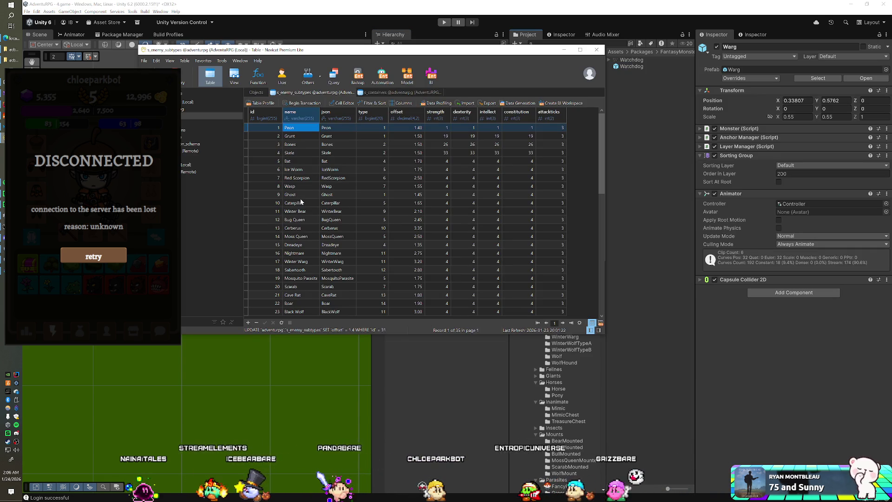
# - Review the subtype rows from Possessed Bear back up to Peon, then return to Unity
pyautogui.press('Down')
pyautogui.press('Down')
pyautogui.press('Down')
pyautogui.press('Down')
pyautogui.press('Down')
pyautogui.press('Down')
pyautogui.press('Down')
pyautogui.press('Down')
pyautogui.press('Down')
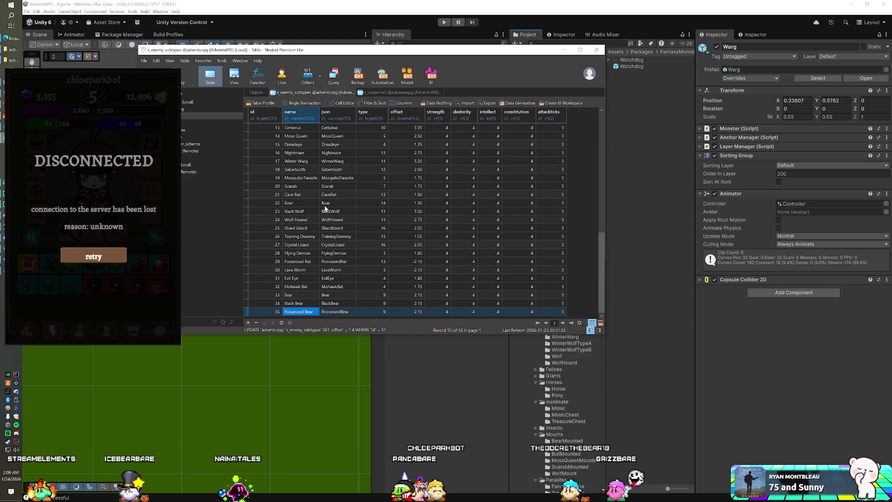
pyautogui.press('Up')
pyautogui.press('Up')
pyautogui.press('Up')
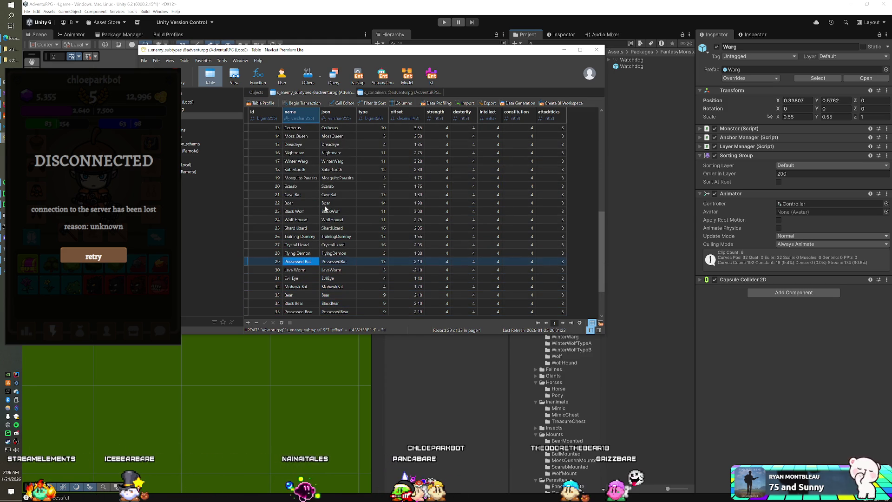
pyautogui.press('Up')
pyautogui.press('Up')
pyautogui.press('Up')
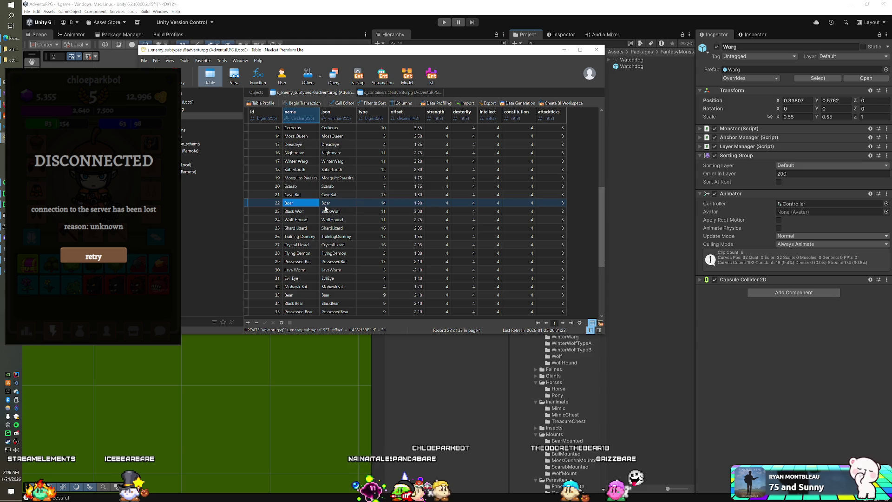
pyautogui.press('Up')
pyautogui.press('Up')
pyautogui.press('Up')
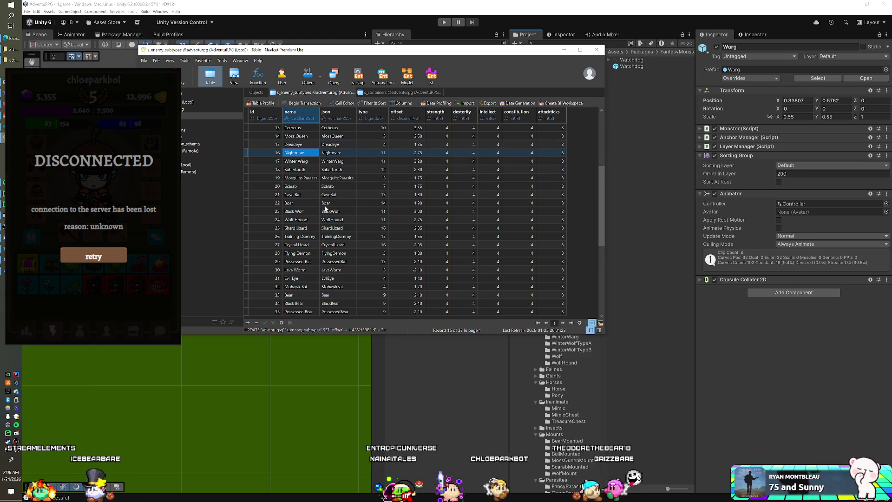
pyautogui.press('Up')
pyautogui.press('Up')
pyautogui.press('Up')
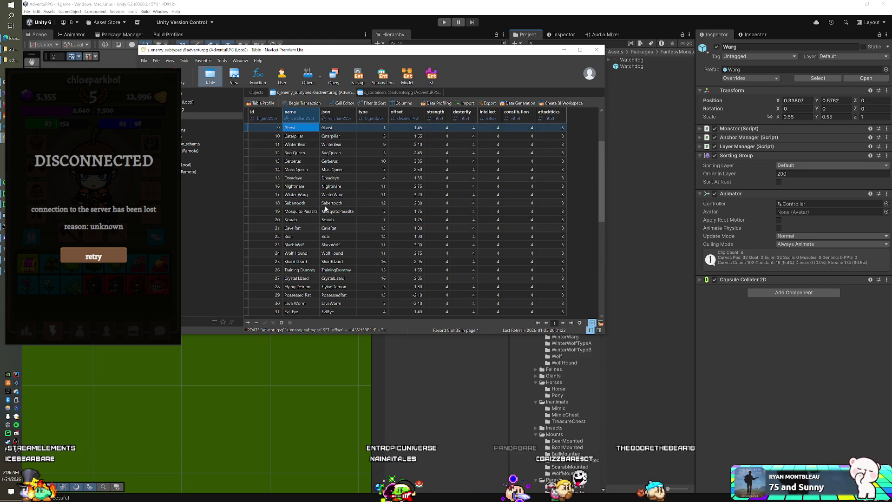
pyautogui.press('Up')
pyautogui.press('Up')
pyautogui.press('Up')
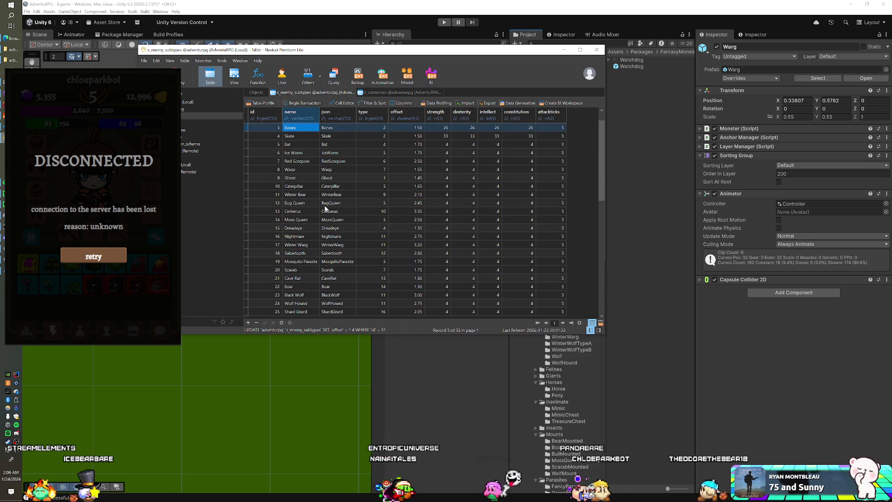
pyautogui.click(431, 382)
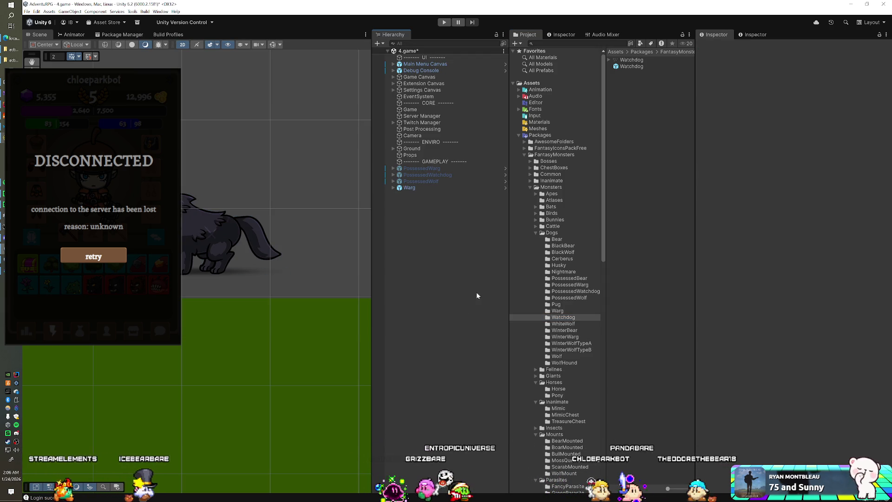
# - Drag a WhiteWolf prefab into the scene and open Assets/Prefabs/Characters/Enemies
pyautogui.click(562, 323)
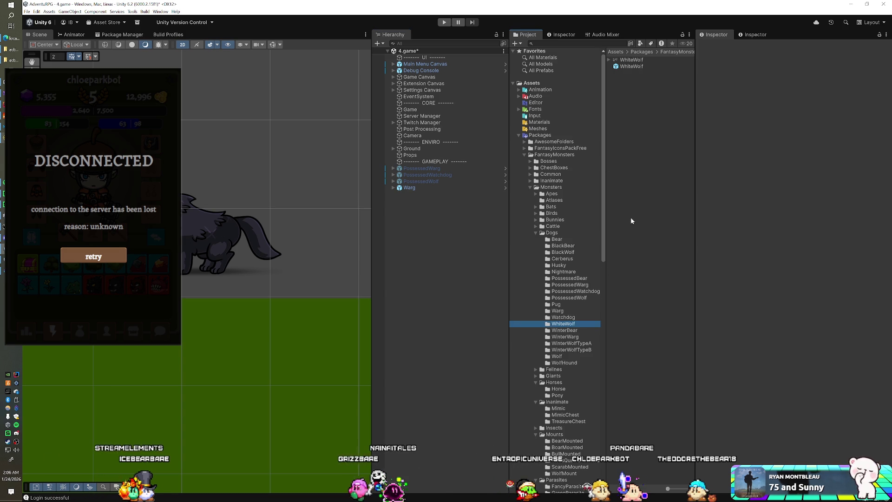
pyautogui.moveTo(632, 67)
pyautogui.mouseDown()
pyautogui.moveTo(478, 199)
pyautogui.moveTo(448, 213)
pyautogui.mouseUp()
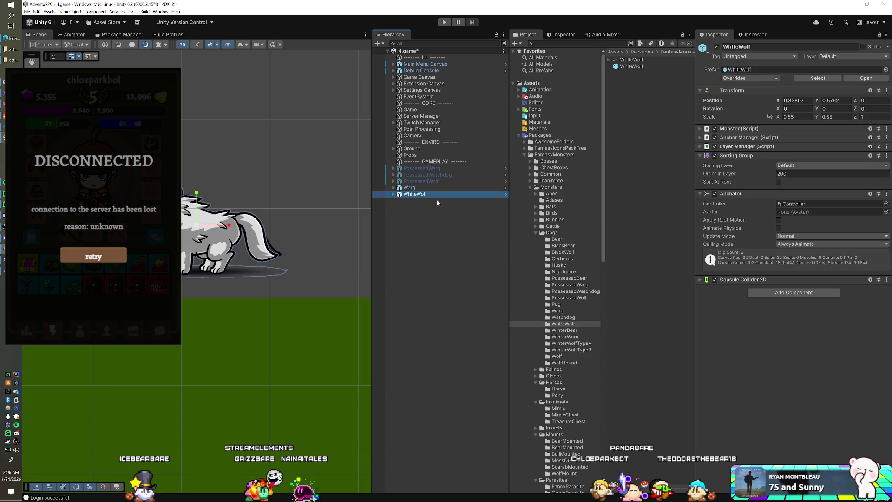
pyautogui.click(516, 135)
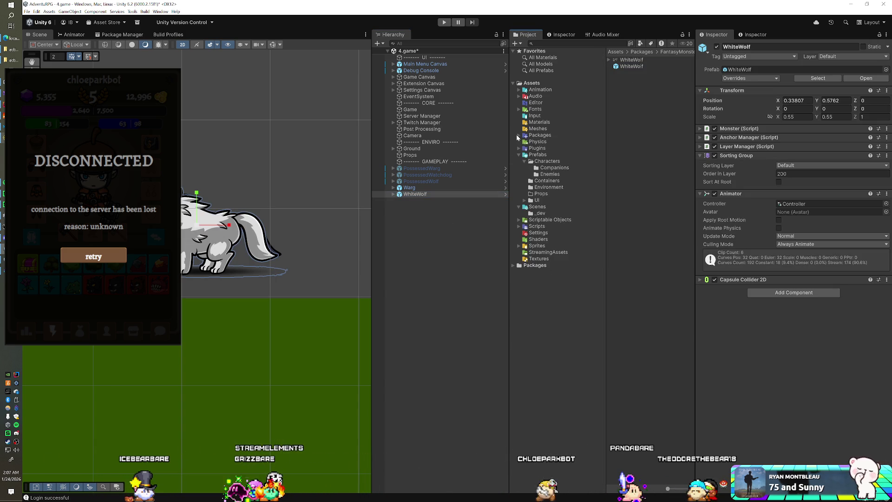
pyautogui.click(550, 174)
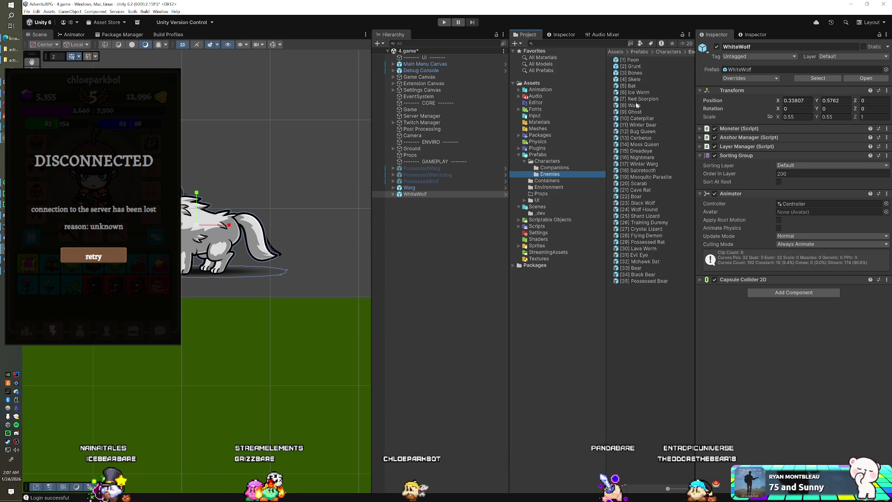
# - Set the Warg object's X and Y scale to 0.45
pyautogui.click(638, 164)
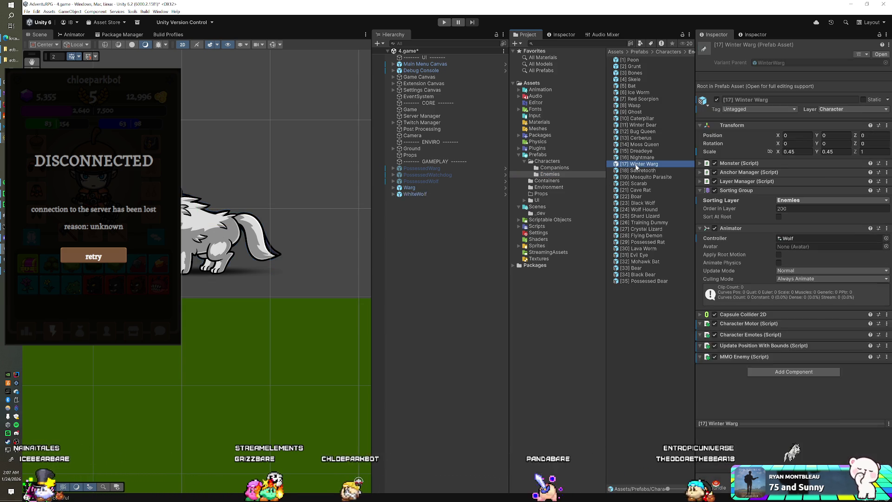
pyautogui.click(429, 188)
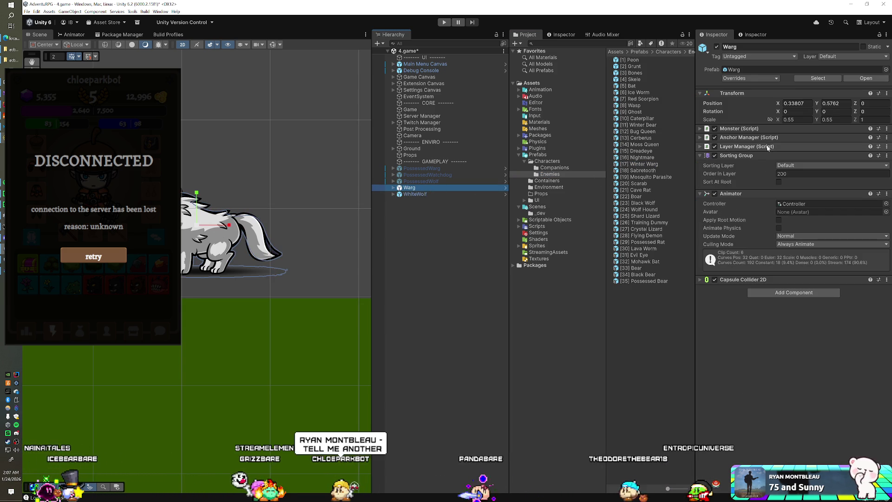
pyautogui.doubleClick(795, 120)
pyautogui.write('0.45')
pyautogui.press('Tab')
pyautogui.write('0.45')
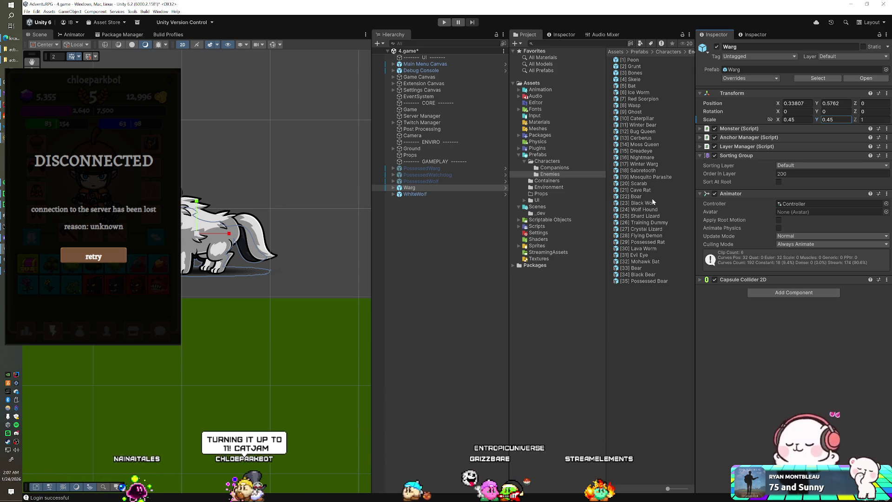
# - Compare the Black Wolf prefab with WhiteWolf, PossessedWolf, PossessedWatchdog and PossessedWarg setups
pyautogui.click(649, 203)
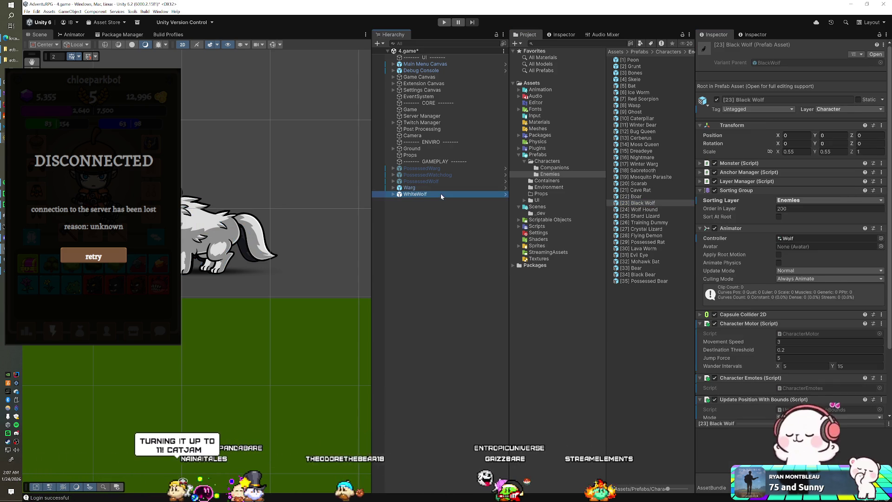
pyautogui.click(437, 194)
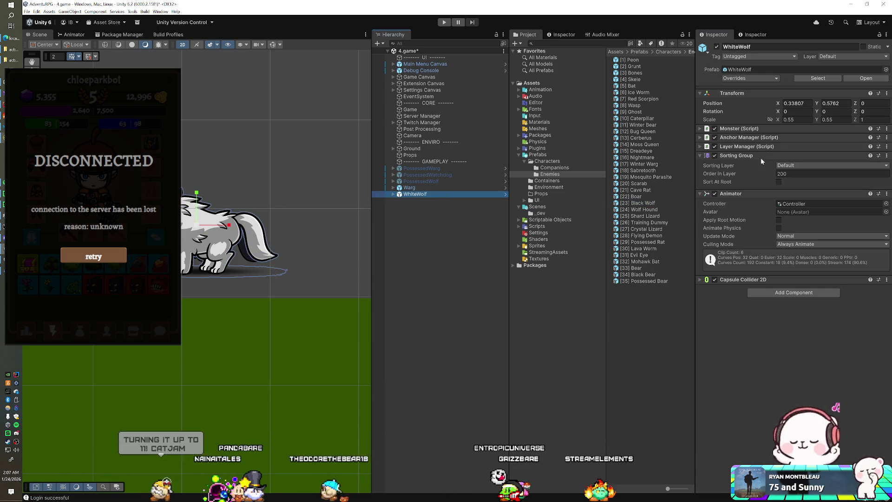
pyautogui.click(424, 182)
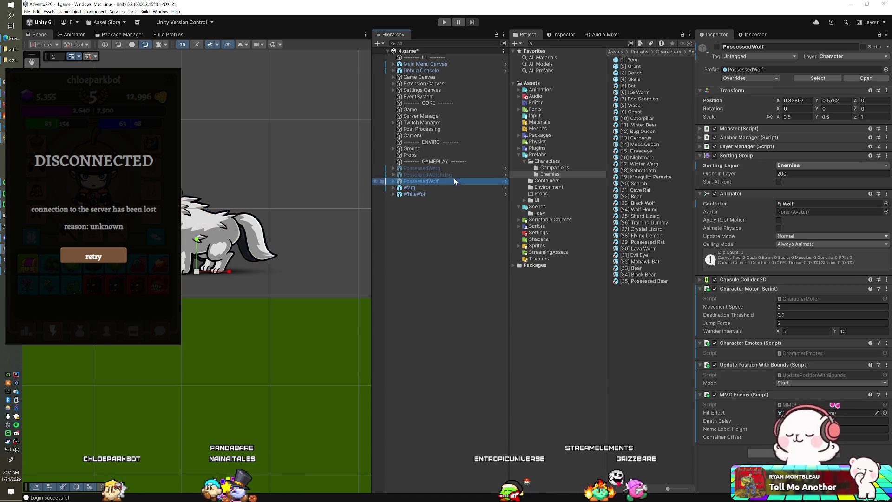
pyautogui.click(431, 175)
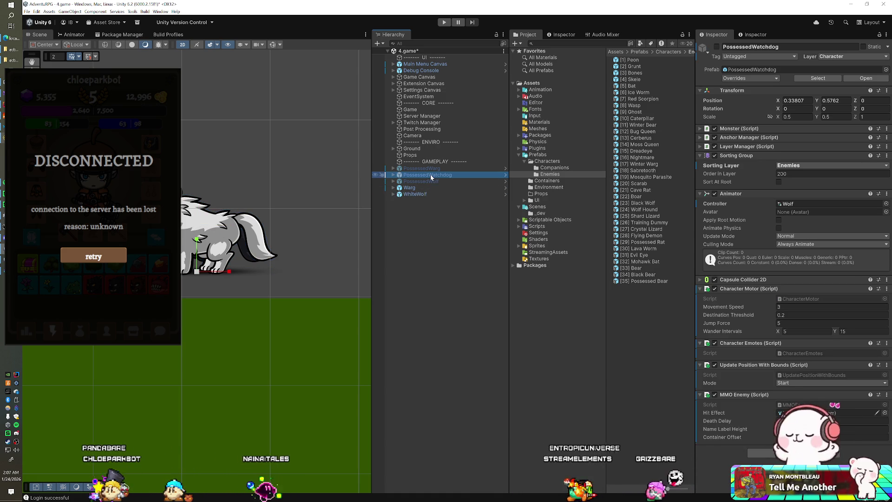
pyautogui.click(430, 168)
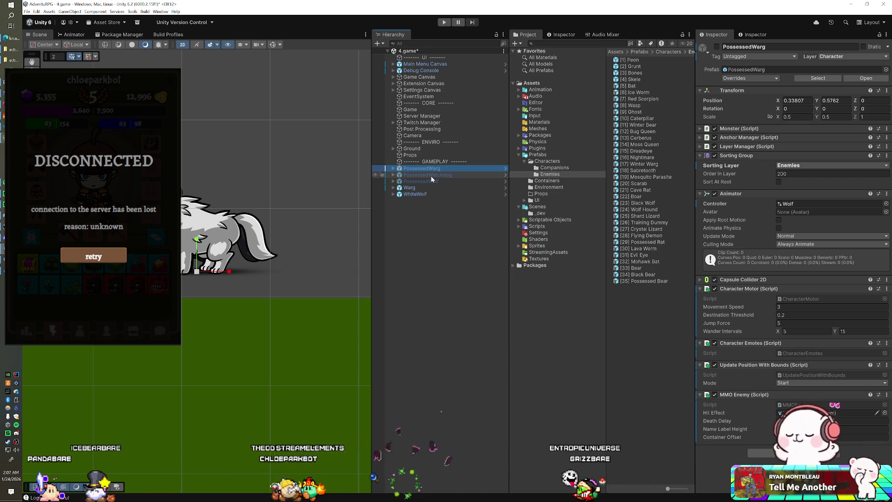
pyautogui.click(424, 181)
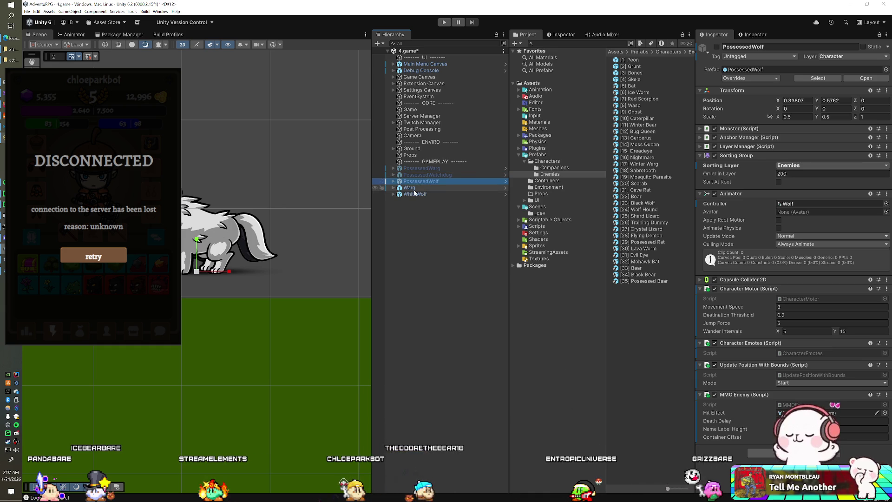
# - Put both Warg and WhiteWolf on the Character layer
pyautogui.click(415, 189)
pyautogui.keyDown('shift'); pyautogui.click(413, 195); pyautogui.keyUp('shift')
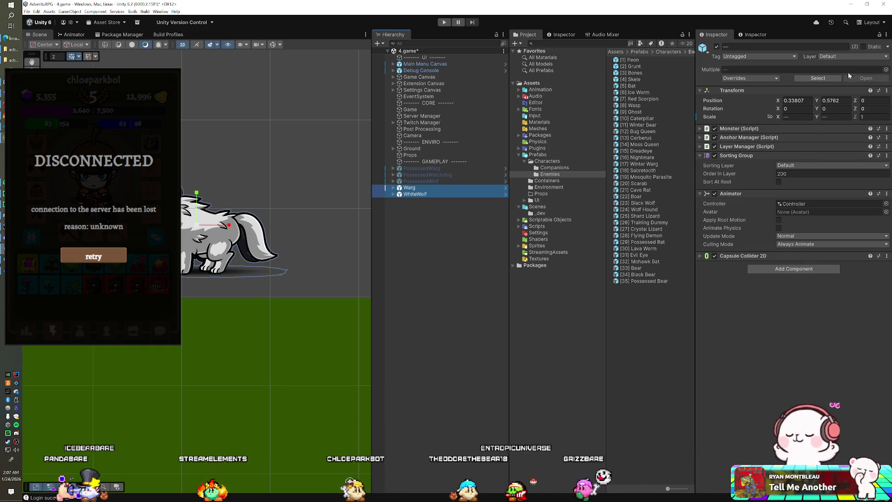
pyautogui.click(842, 57)
pyautogui.click(839, 101)
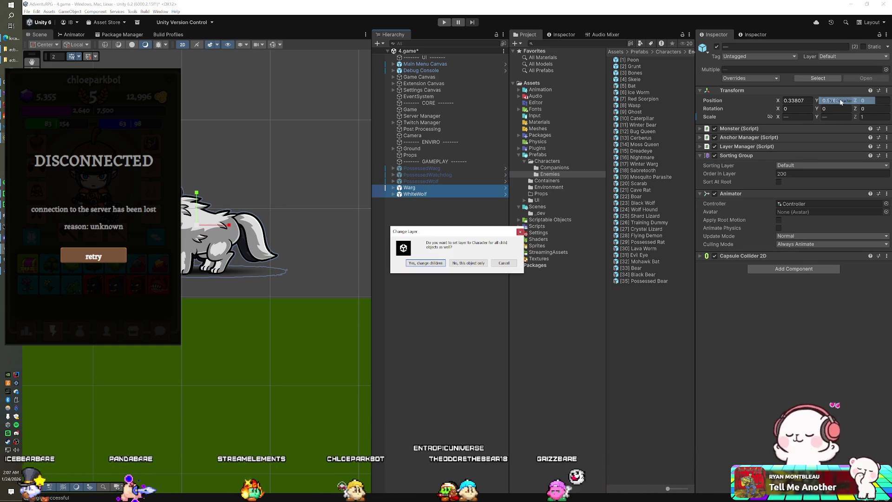
# - Apply the Character layer to these objects only and set sorting layer to Enemies
pyautogui.click(475, 262)
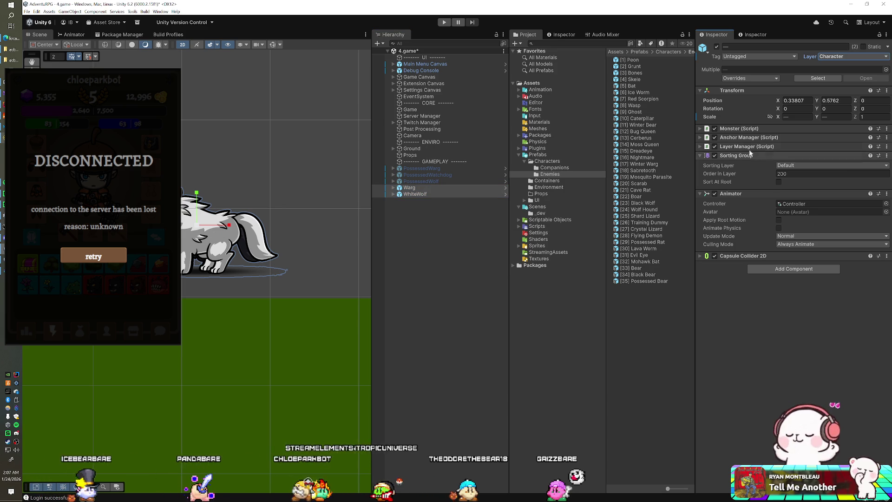
pyautogui.click(794, 165)
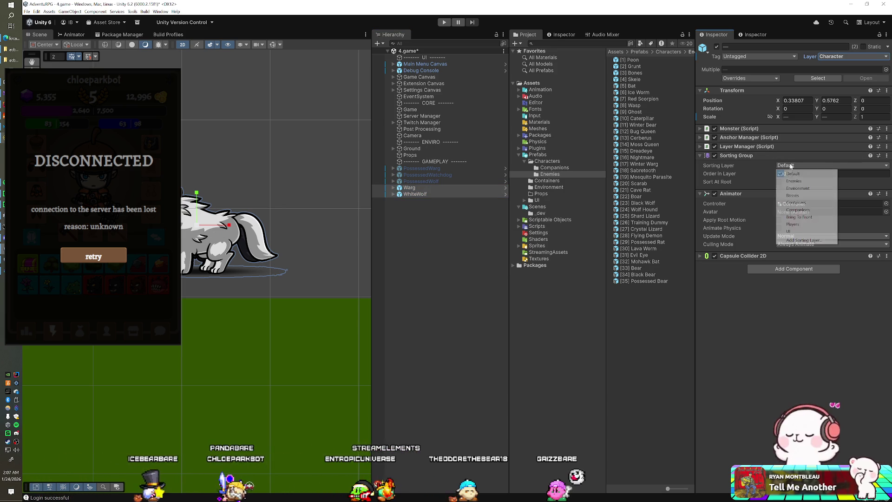
pyautogui.click(796, 181)
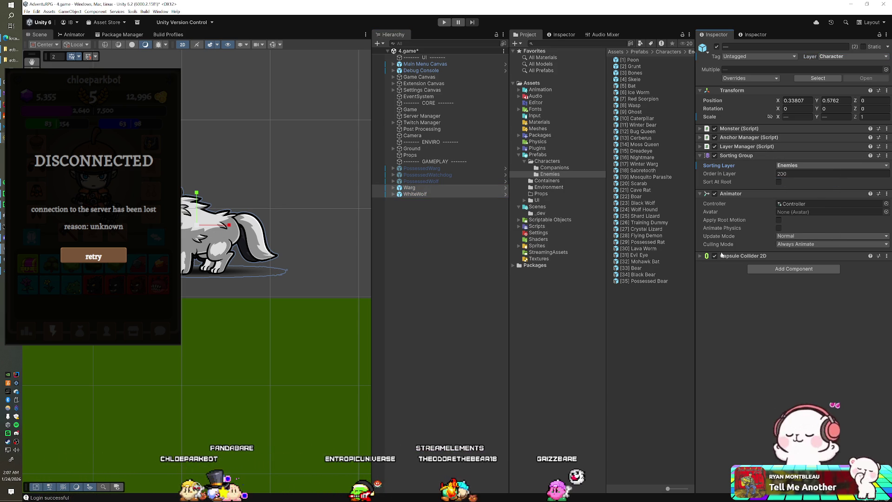
# - Make the Capsule Collider 2D a trigger and add the MMO Enemy component to both wolves
pyautogui.click(700, 256)
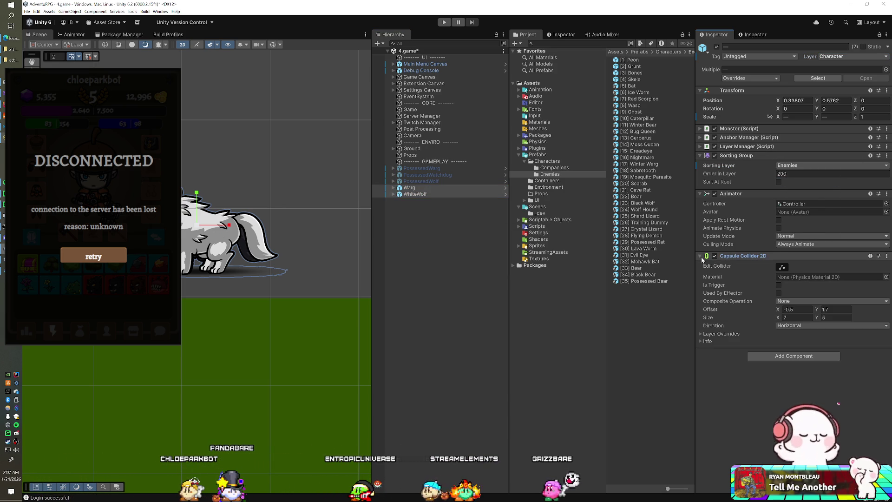
pyautogui.click(779, 285)
pyautogui.click(783, 356)
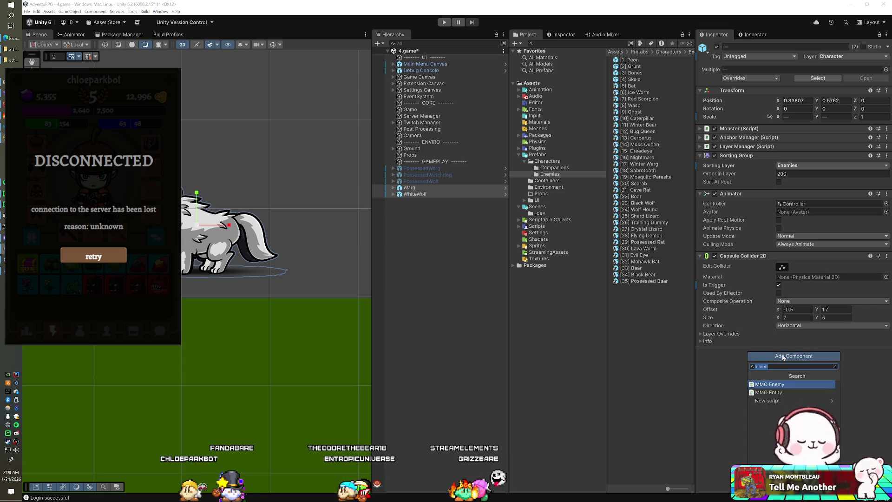
pyautogui.click(782, 384)
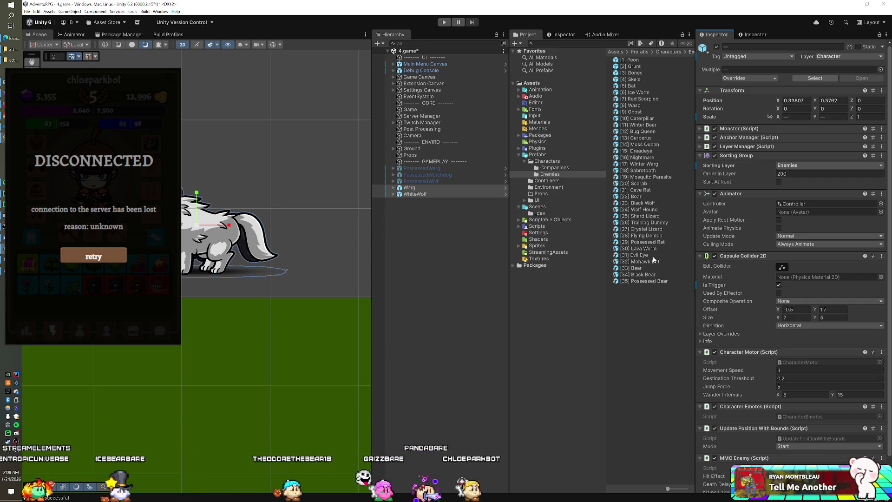
pyautogui.click(429, 169)
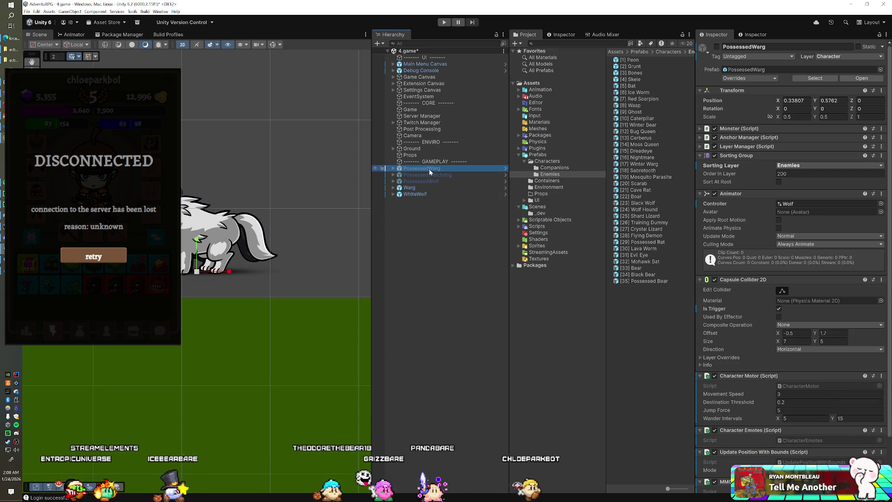
# - Rename PossessedWarg to [36] PossessedWarg and PossessedWatchdog to [37] PossessedWatchdog
pyautogui.click(428, 169)
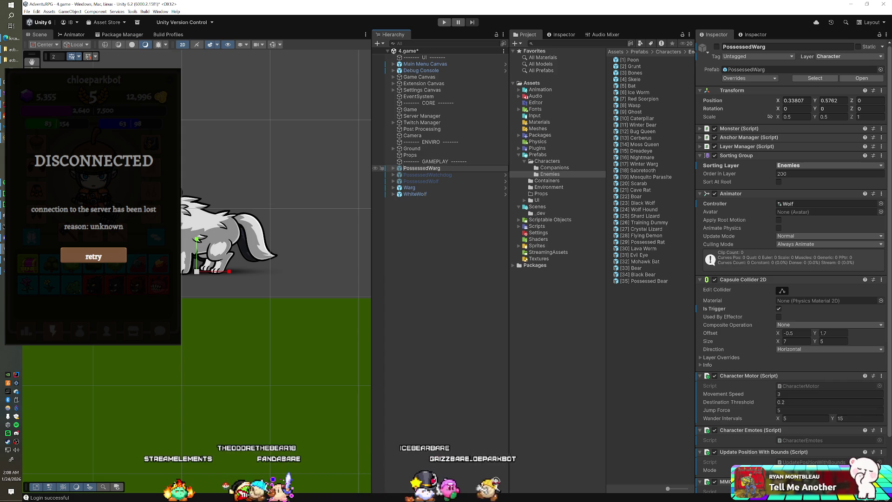
pyautogui.write('[36]')
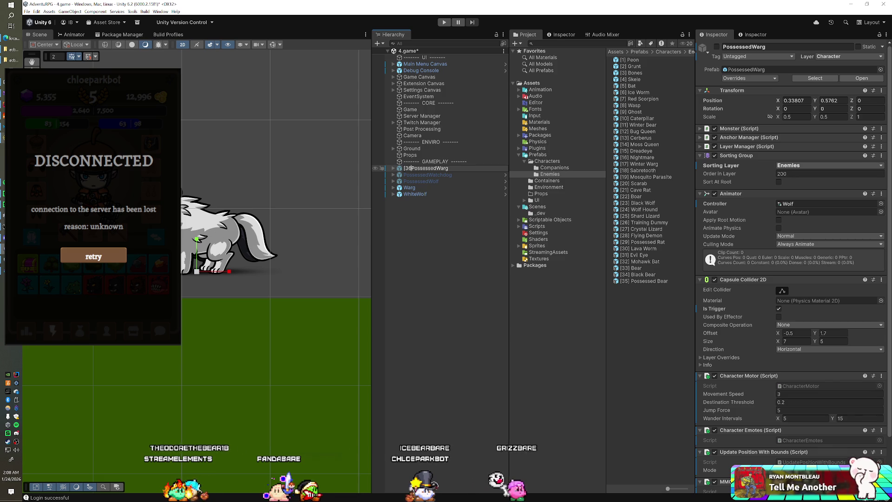
pyautogui.press('Return')
pyautogui.press('Down')
pyautogui.press('F2')
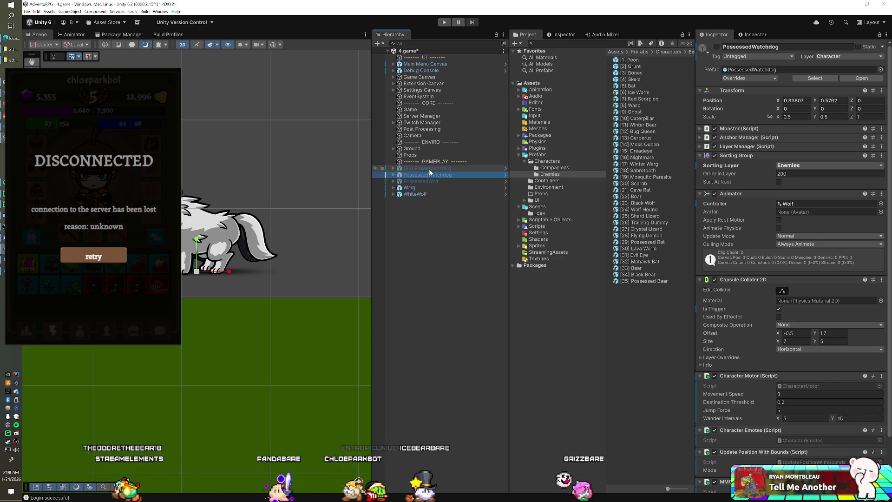
pyautogui.write('[')
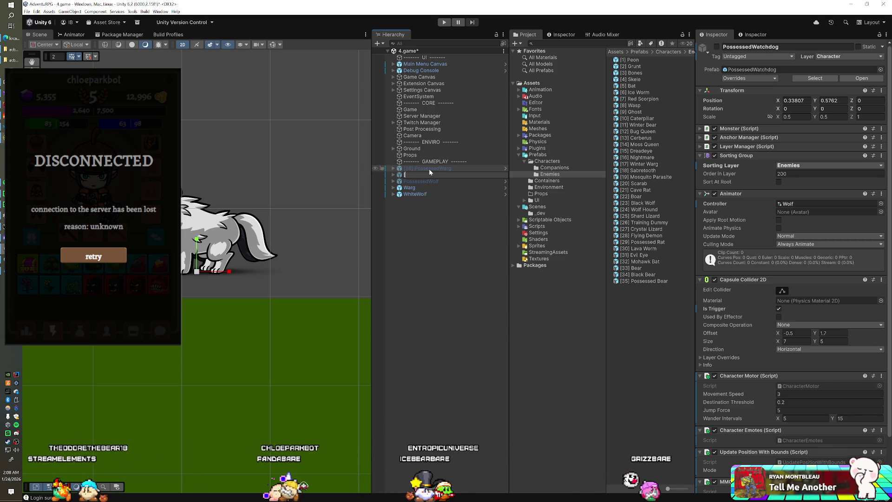
pyautogui.write('37]')
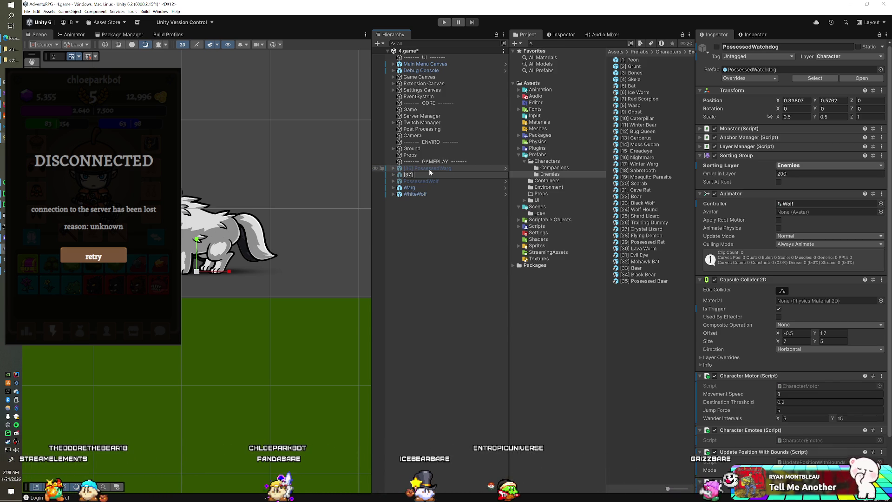
pyautogui.hotkey('ctrl', 'z')
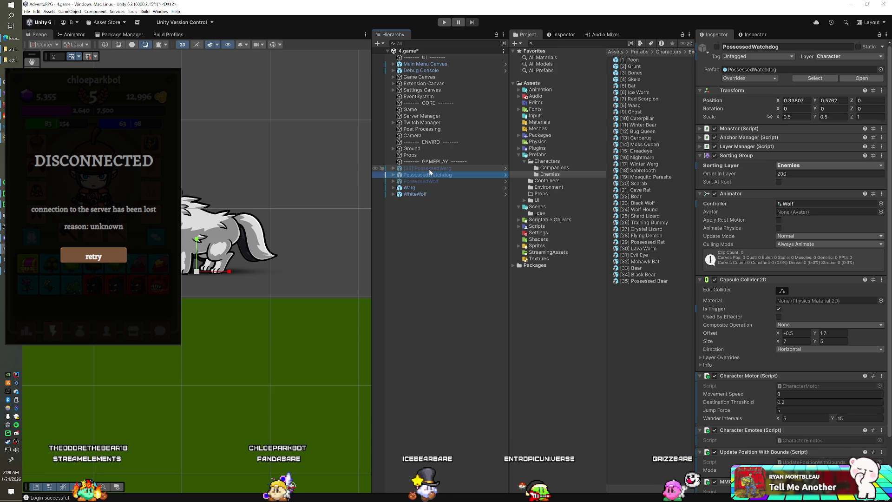
pyautogui.press('Escape')
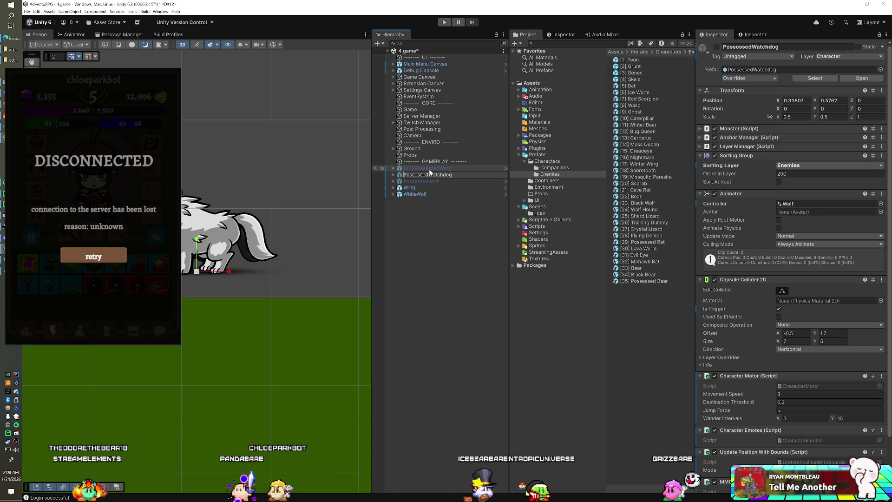
pyautogui.write('[37')
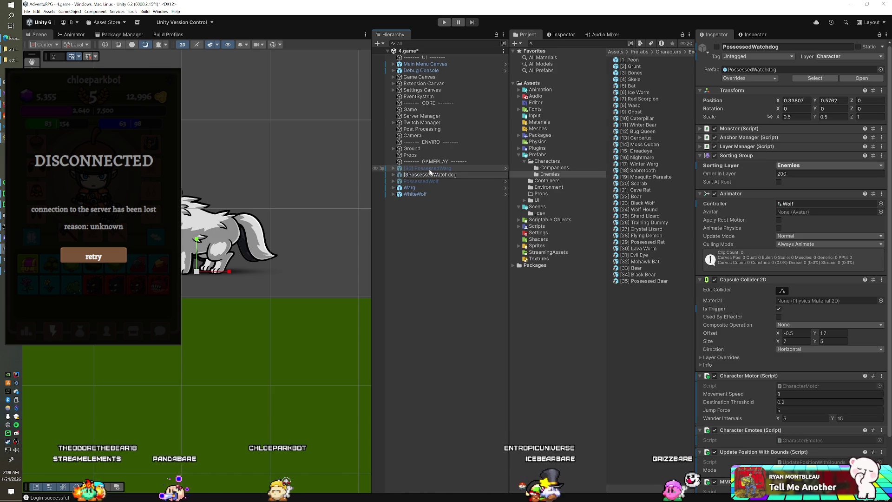
pyautogui.write(']')
pyautogui.press('Return')
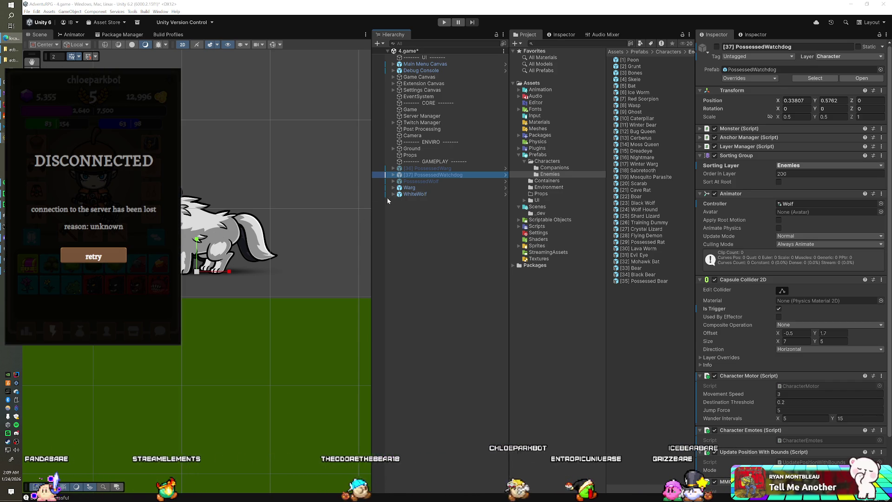
# - Rename the remaining wolves to [38] PossessedWolf, [39] Warg and [40] WhiteWolf
pyautogui.click(419, 181)
pyautogui.press('F2')
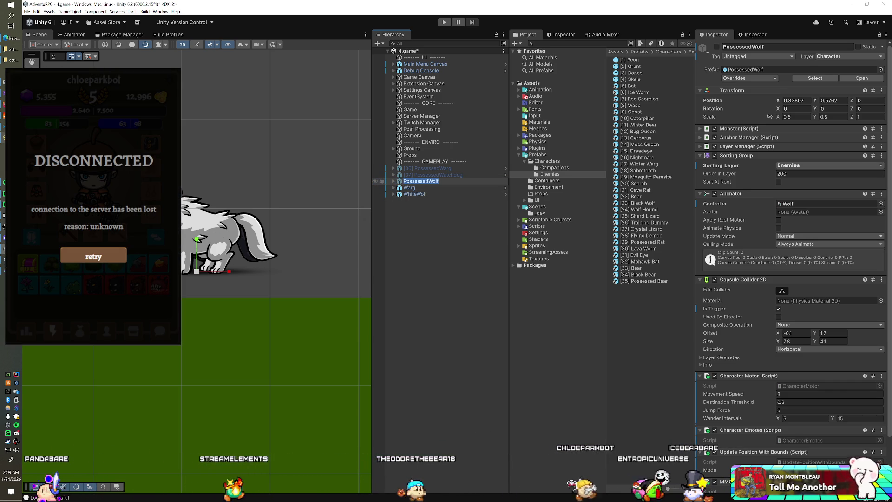
pyautogui.press('Home')
pyautogui.write('[38')
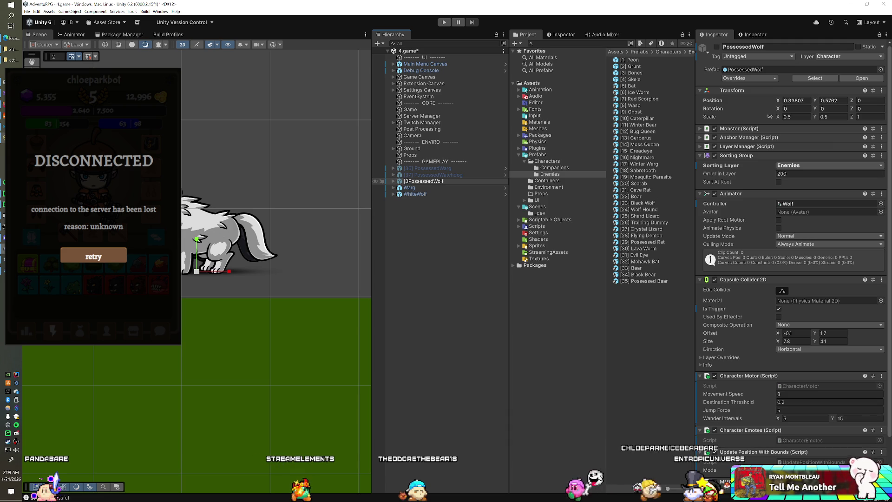
pyautogui.write(']')
pyautogui.press('Return')
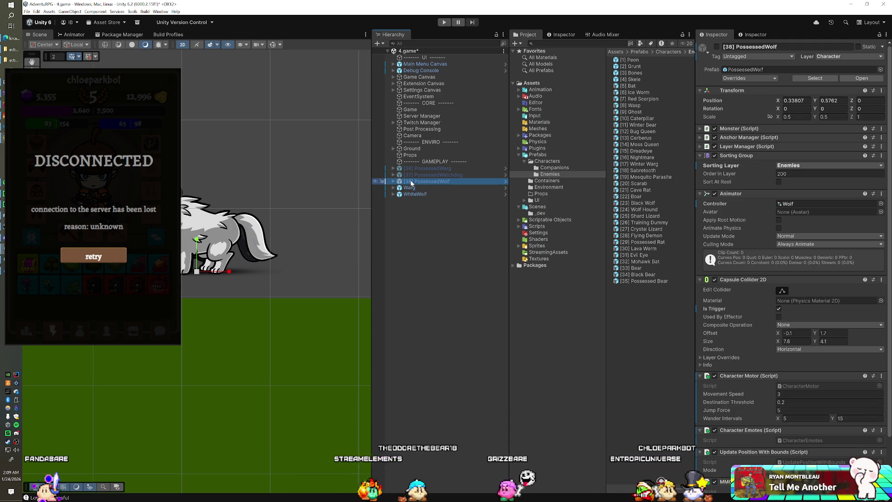
pyautogui.press('Down')
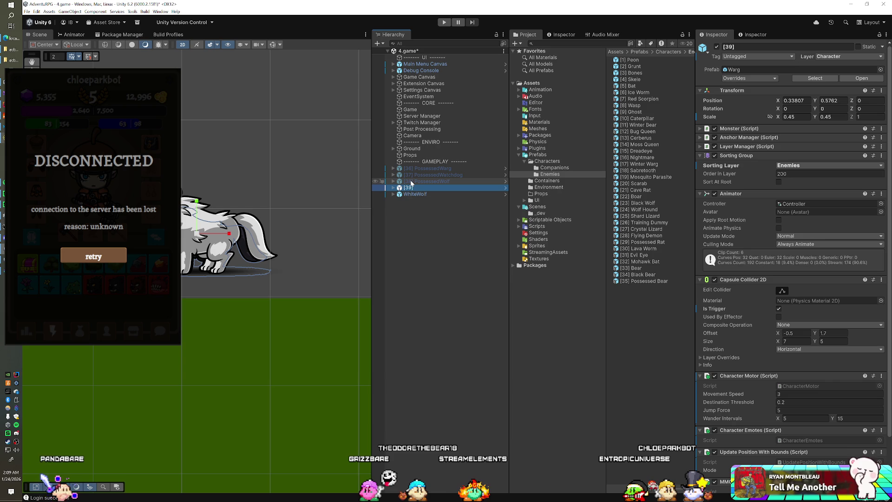
pyautogui.hotkey('ctrl', 'z')
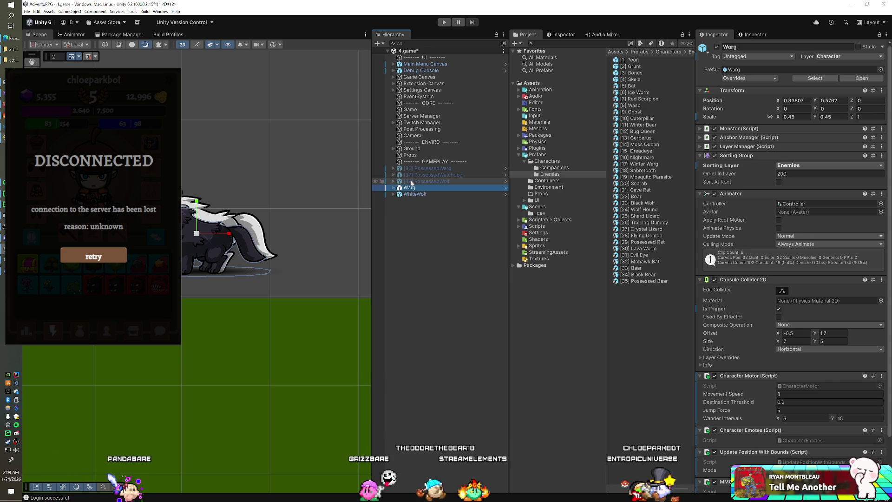
pyautogui.press('F2')
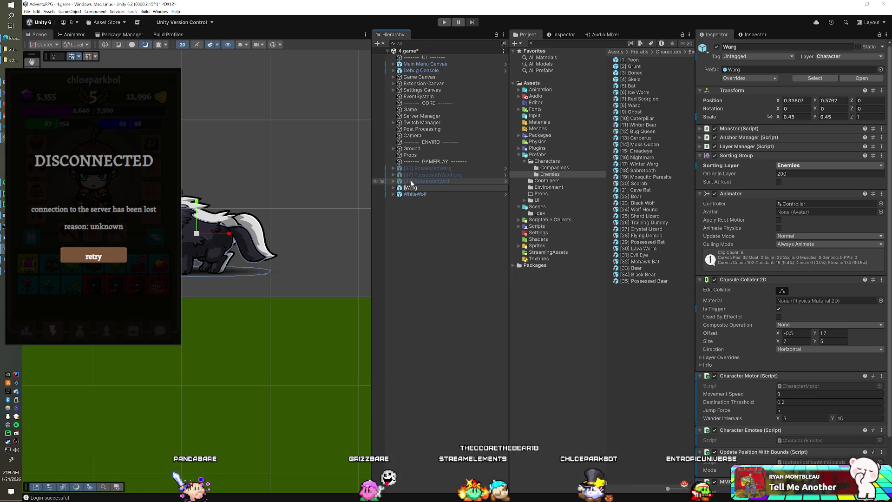
pyautogui.write('[3')
pyautogui.write('9]')
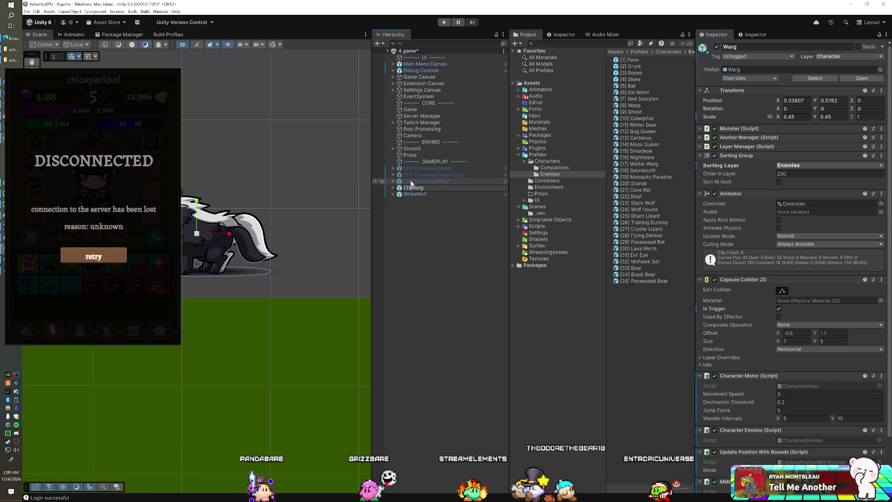
pyautogui.press('Return')
pyautogui.press('Down')
pyautogui.press('F2')
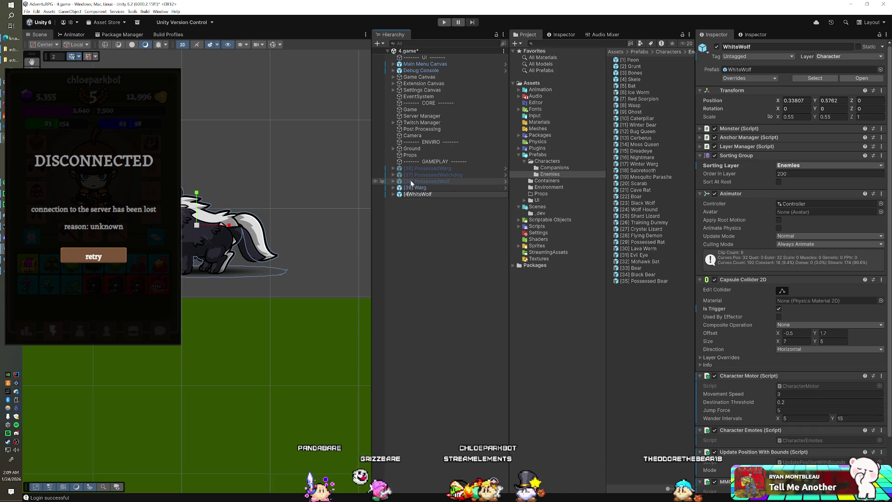
pyautogui.write('0]')
pyautogui.press('Return')
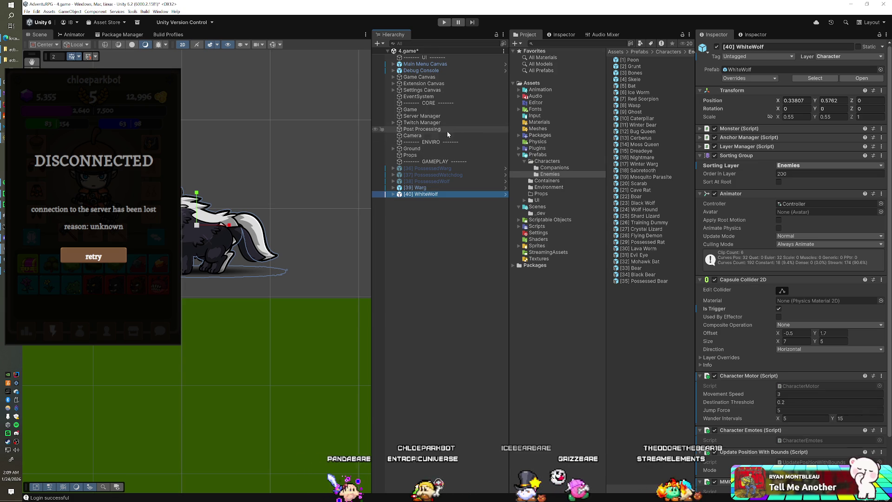
pyautogui.click(448, 168)
# - Add spaces to the names: [36] Possessed Warg, [37] Possessed Watchdog, [38] Possessed Wolf
pyautogui.keyDown('shift'); pyautogui.click(447, 180); pyautogui.keyUp('shift')
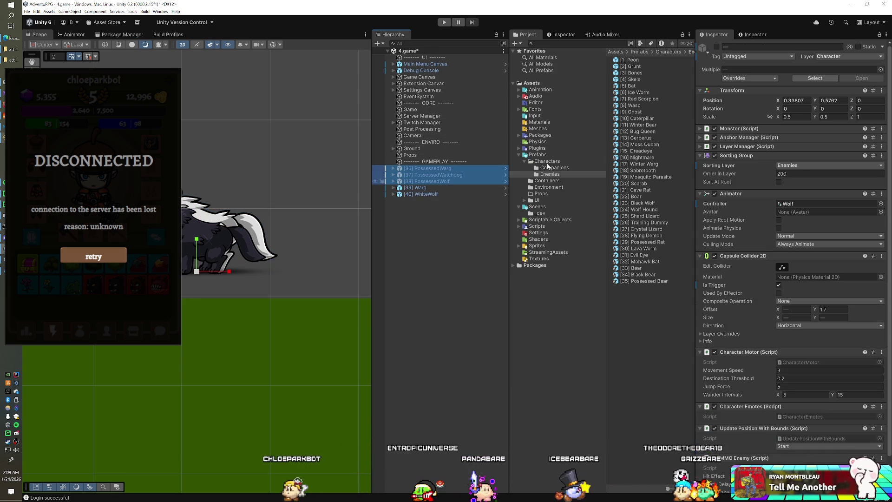
pyautogui.click(443, 168)
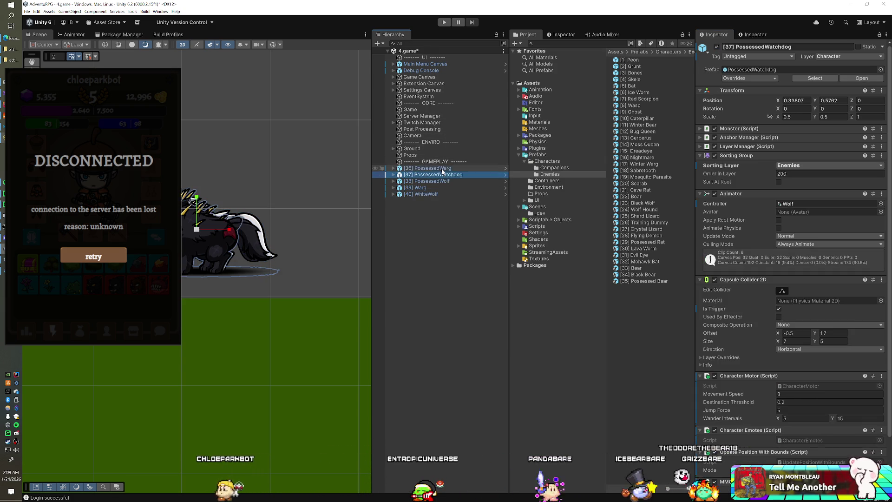
pyautogui.click(441, 170)
pyautogui.press('Return')
pyautogui.click(439, 176)
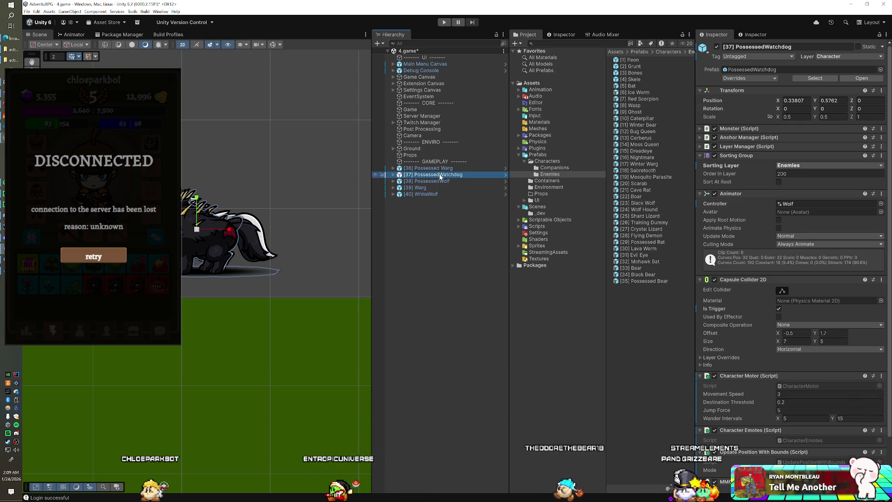
pyautogui.press('Return')
pyautogui.click(440, 181)
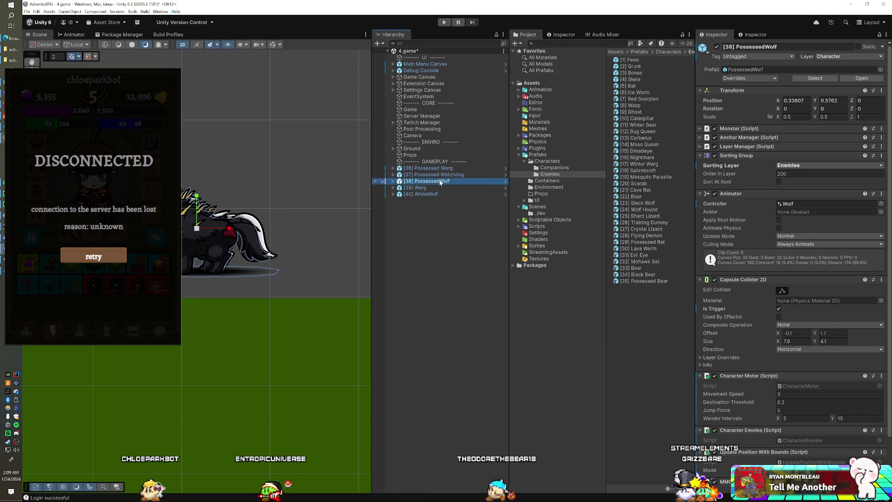
pyautogui.click(439, 182)
pyautogui.press('Return')
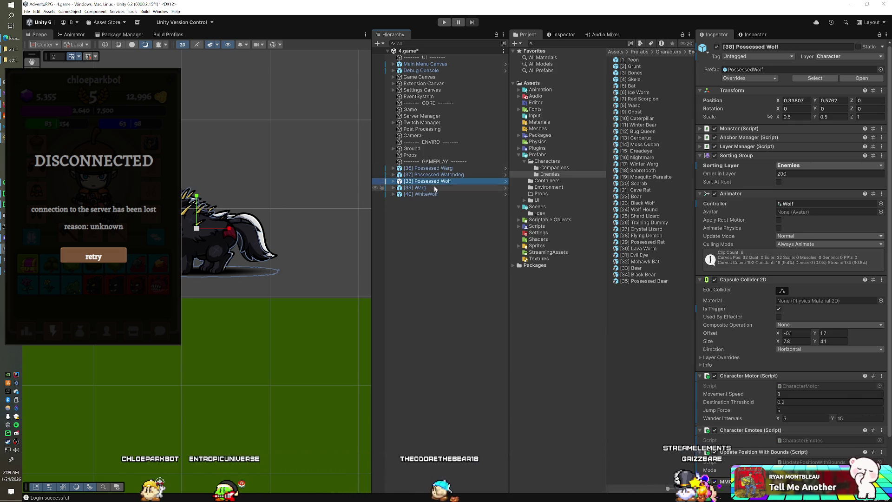
# - Rename WhiteWolf to White Wolf, then shrink the Navicat window to reveal the Unity hierarchy
pyautogui.click(430, 195)
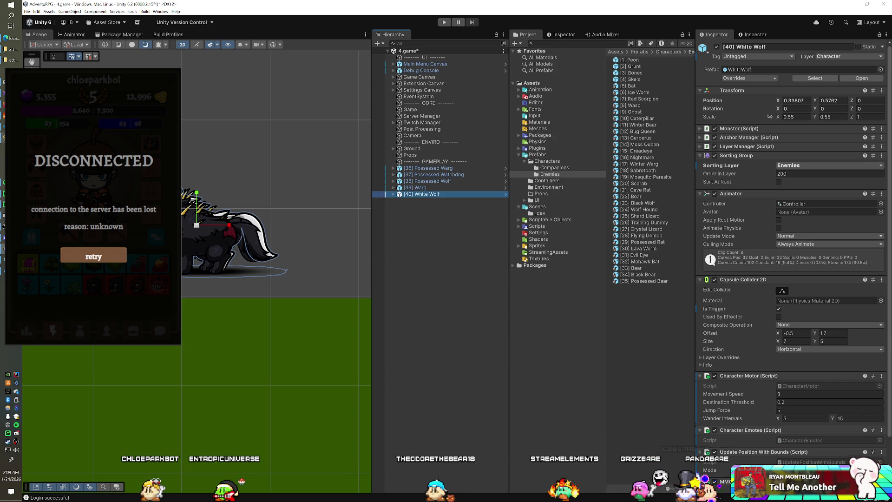
pyautogui.hotkey('alt', 'Tab')
pyautogui.moveTo(329, 56)
pyautogui.mouseDown()
pyautogui.moveTo(354, 131)
pyautogui.moveTo(364, 242)
pyautogui.mouseUp()
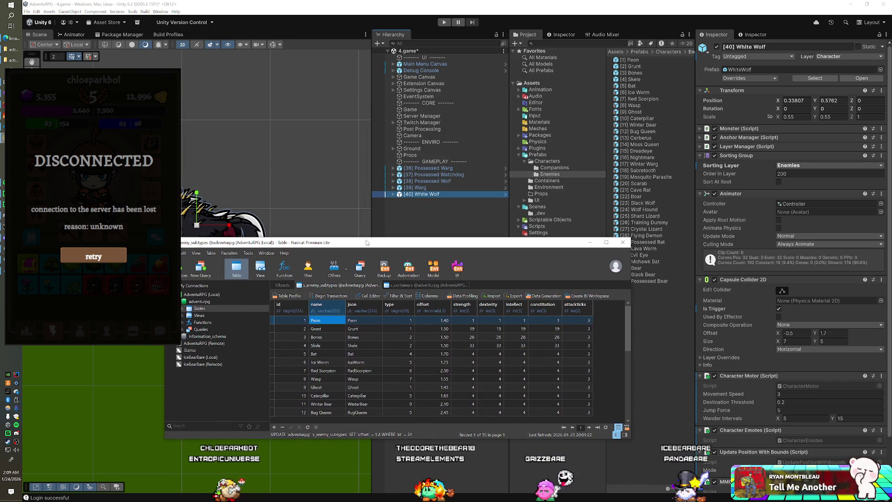
# - Finish resizing Navicat and select the last record, Possessed Bear
pyautogui.click(327, 378)
pyautogui.scroll(-8, 364, 398)
pyautogui.click(334, 412)
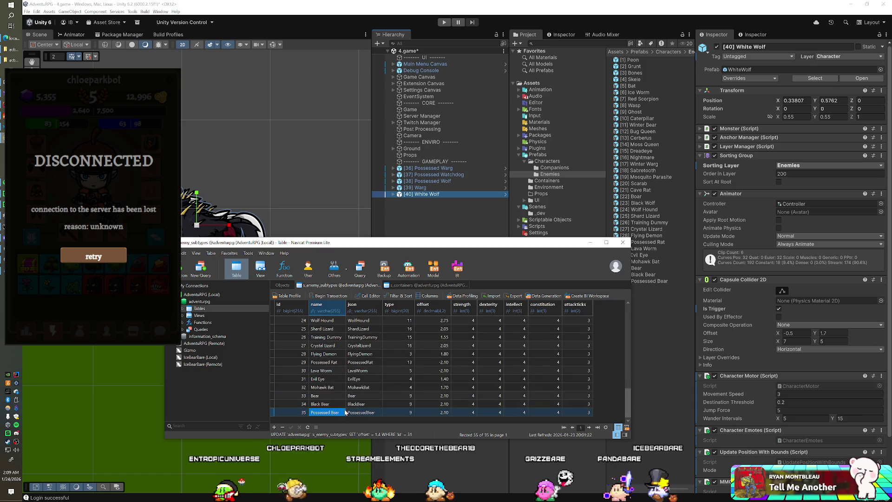
pyautogui.click(343, 411)
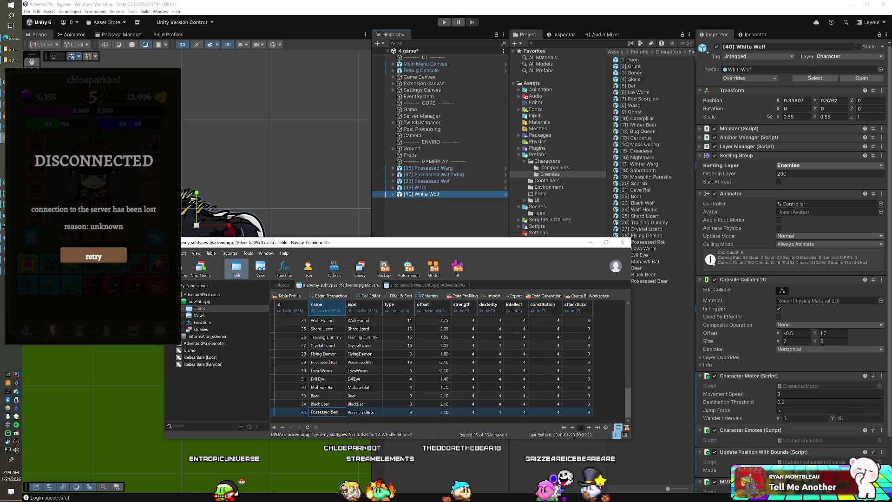
# - Append a Possessed Warg row with json value PossessedWarg
pyautogui.press('Down')
pyautogui.write('Posss')
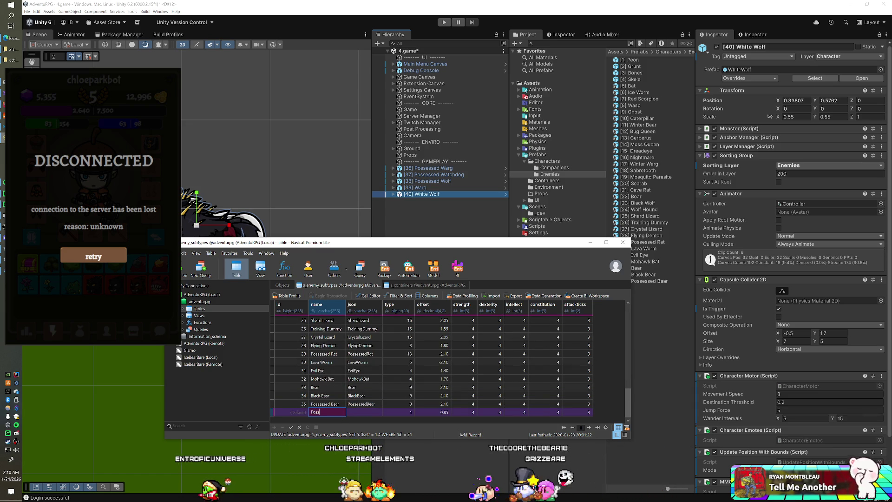
pyautogui.press('BackSpace')
pyautogui.write('essed')
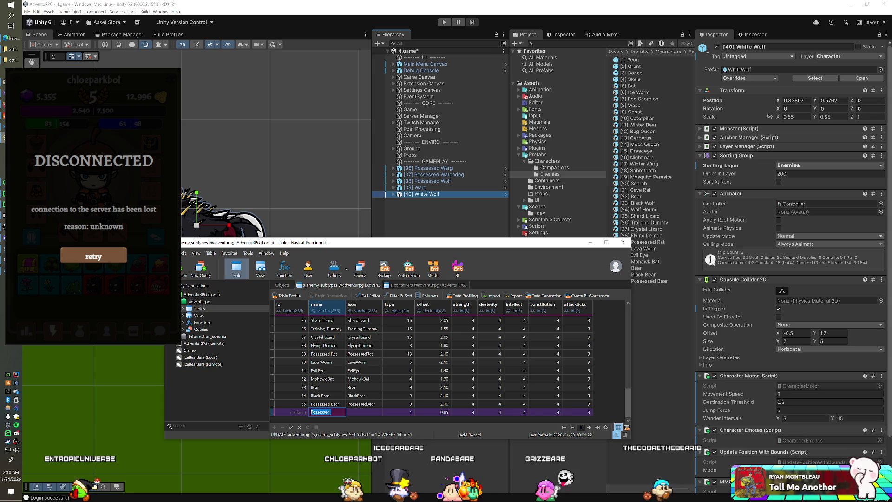
pyautogui.hotkey('ctrl', 'a')
pyautogui.write('W')
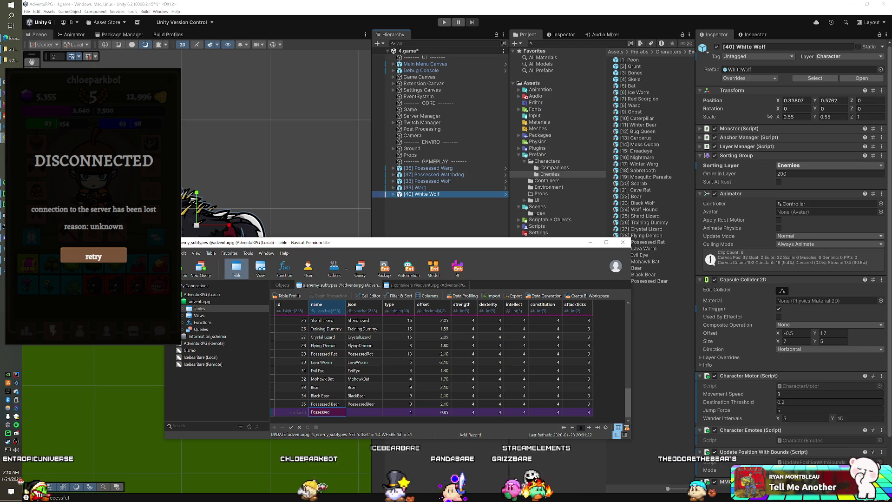
pyautogui.write('arg')
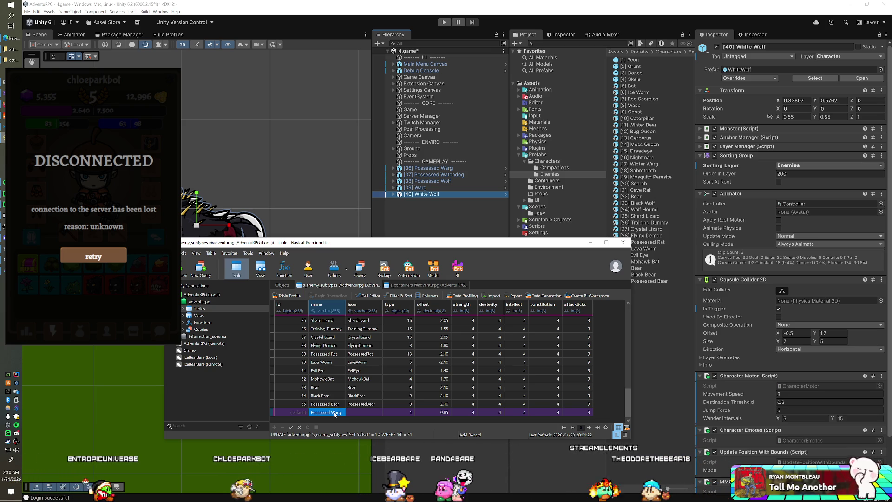
pyautogui.press('Tab')
pyautogui.write('Possessed')
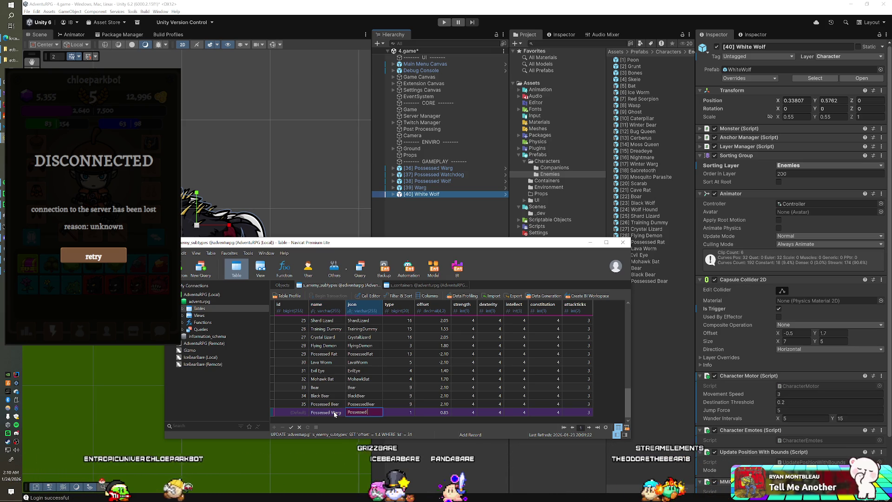
pyautogui.write('Warg')
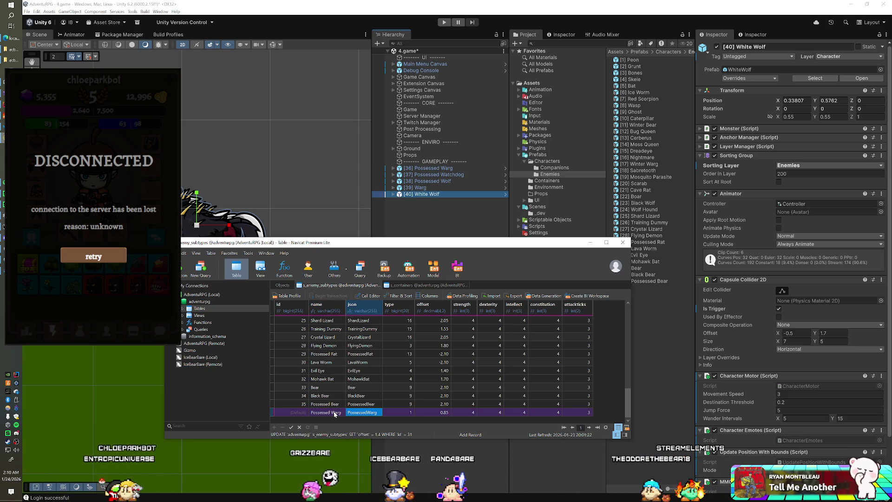
pyautogui.hotkey('ctrl', 'n')
# - Add rows for Possessed Watchdog/PossessedWatchdog and Possessed Wolf/PossessedWolf
pyautogui.write('Possessed Watchdog')
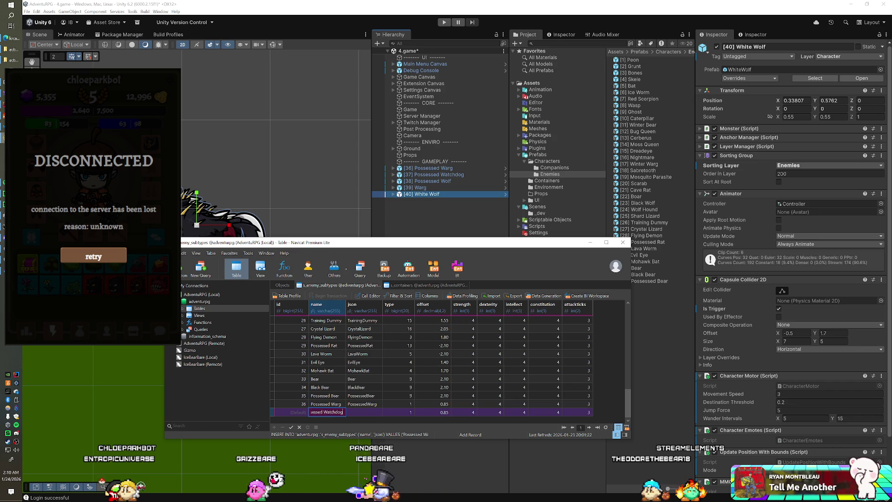
pyautogui.press('Tab')
pyautogui.write('Possessed')
pyautogui.write('Watchdog')
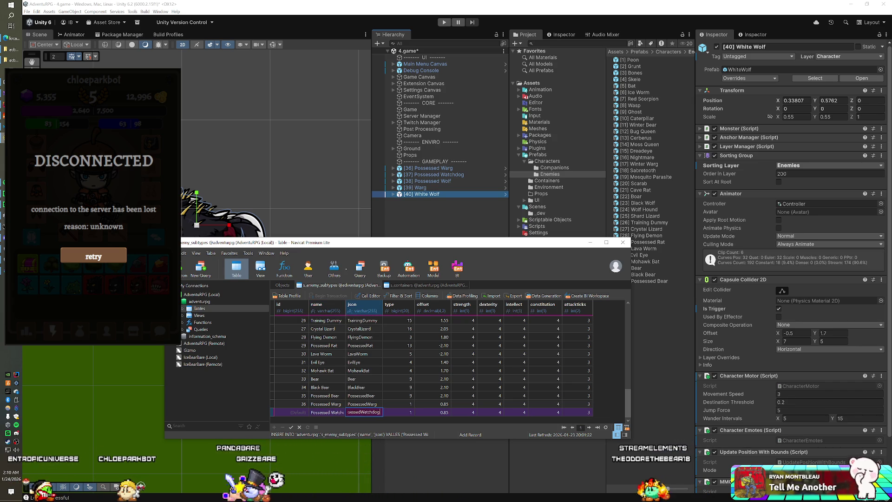
pyautogui.hotkey('ctrl', 'n')
pyautogui.write('Possessed ')
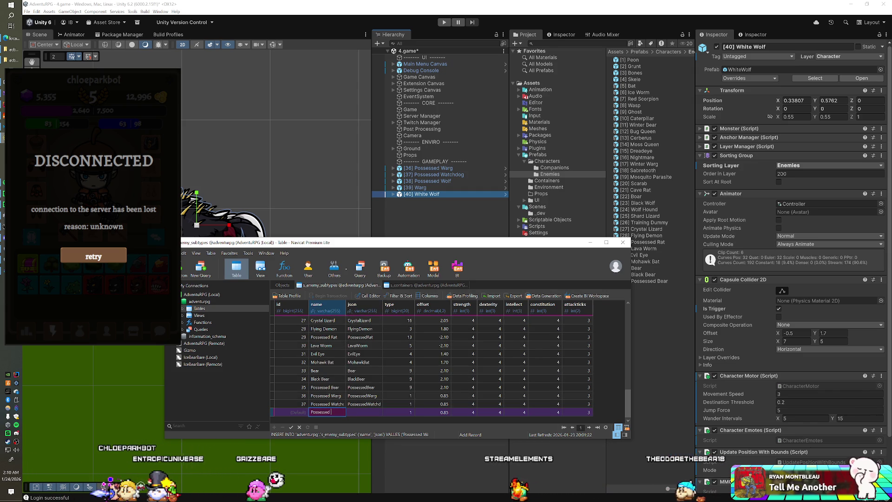
pyautogui.write('Wolf')
pyautogui.press('Tab')
pyautogui.write('PossessedWolf')
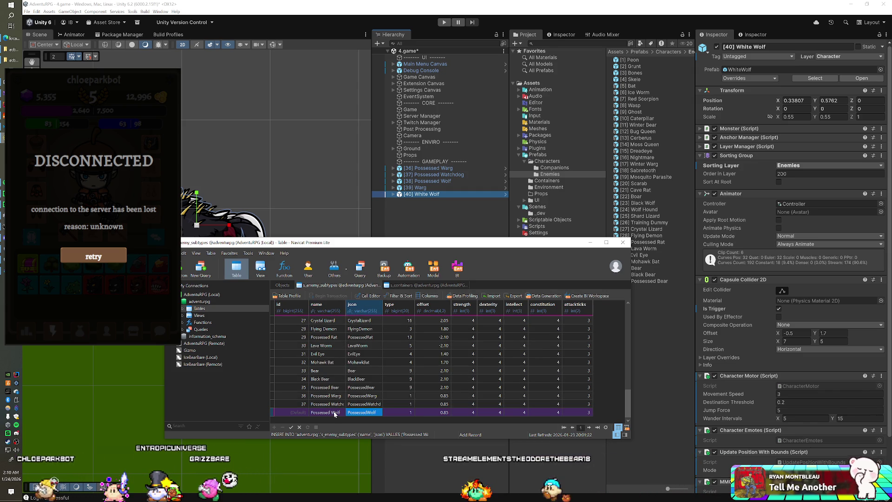
pyautogui.hotkey('ctrl', 'n')
# - Add rows 39 Warg/Warg and 40 White Wolf/WhiteWolf and save the table
pyautogui.write('Possessed')
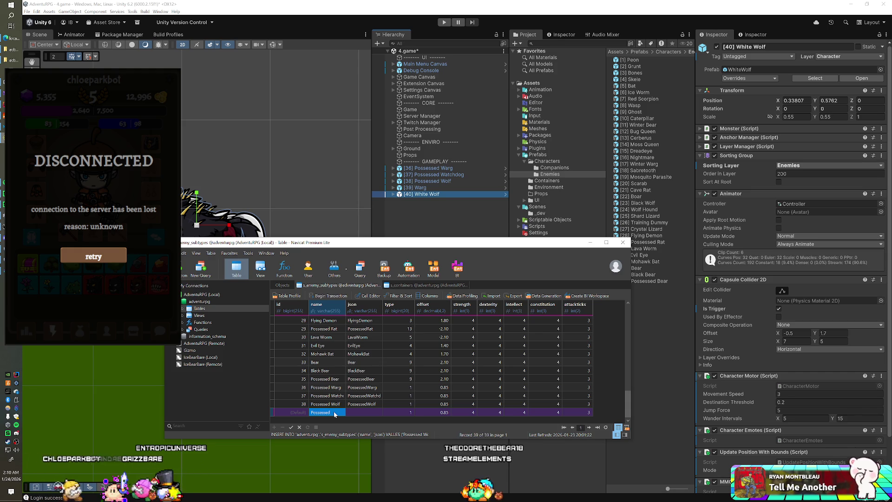
pyautogui.write('Warg')
pyautogui.press('Tab')
pyautogui.write('Warg')
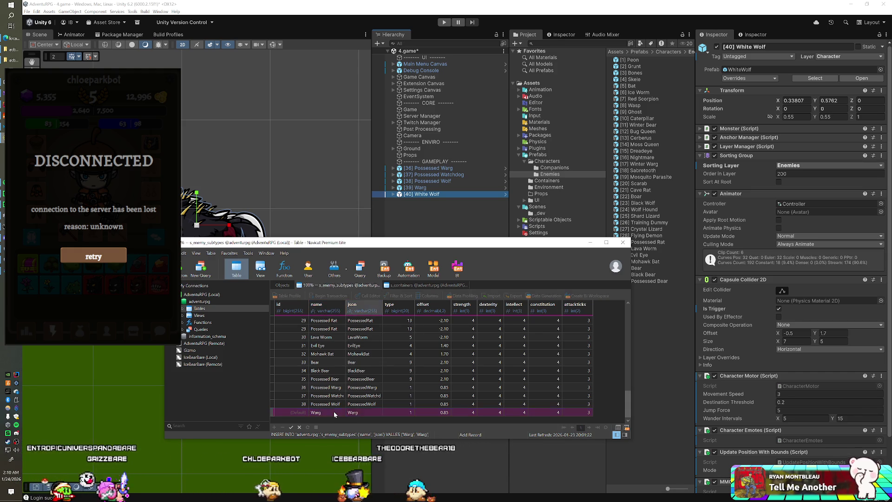
pyautogui.hotkey('ctrl', 'n')
pyautogui.write('White Wolf')
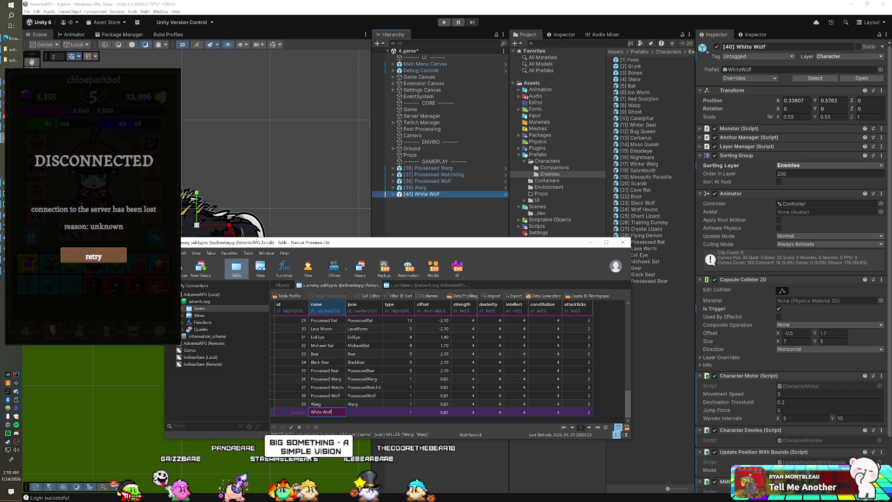
pyautogui.press('Tab')
pyautogui.write('WhiteWo')
pyautogui.hotkey('ctrl', 's')
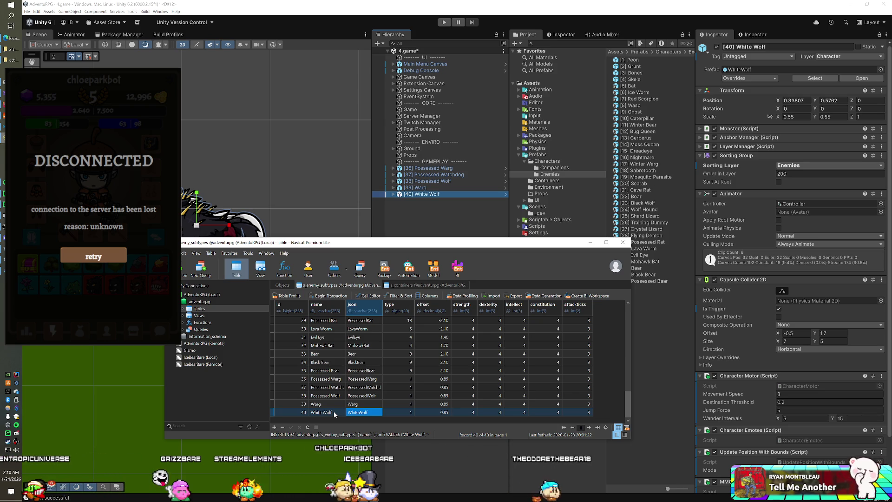
# - Enlarge the Navicat window and set type 11 for Possessed Warg (row 36) and Warg (row 39)
pyautogui.moveTo(413, 242); pyautogui.dragTo(413, 65)
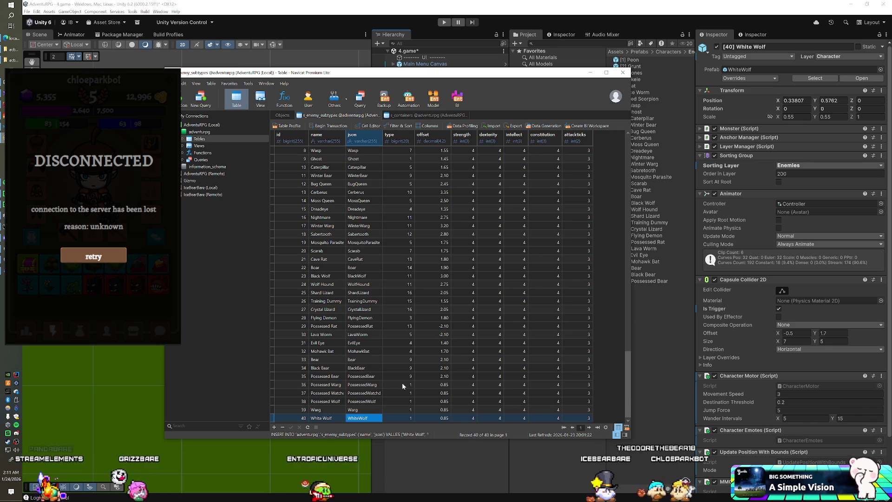
pyautogui.click(403, 385)
pyautogui.write('11')
pyautogui.press('Down')
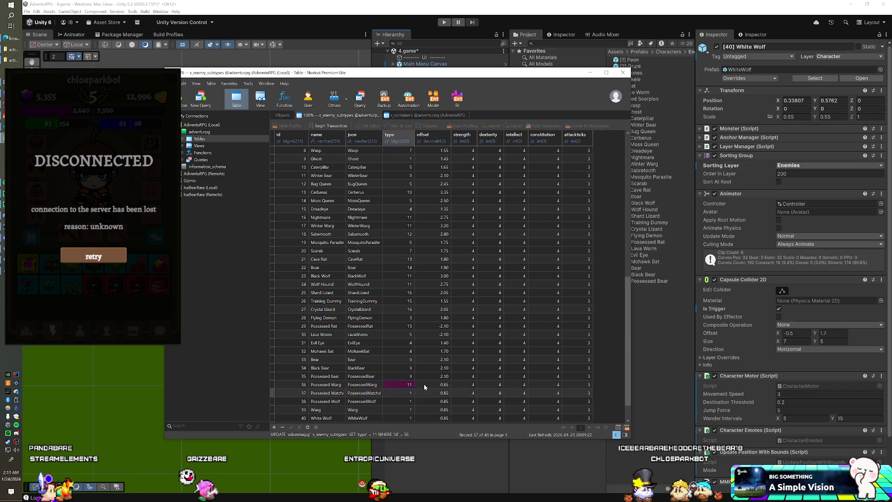
pyautogui.press('Down')
pyautogui.press('Down')
pyautogui.write('11')
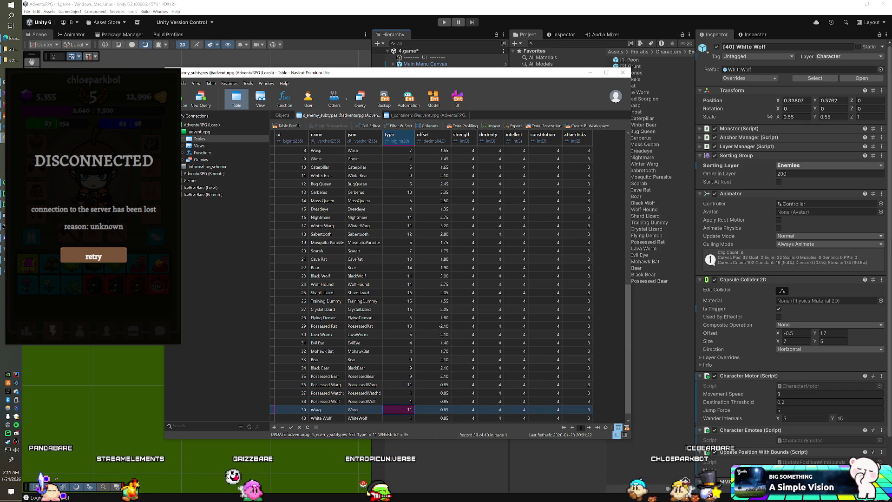
pyautogui.hotkey('alt', 'Tab')
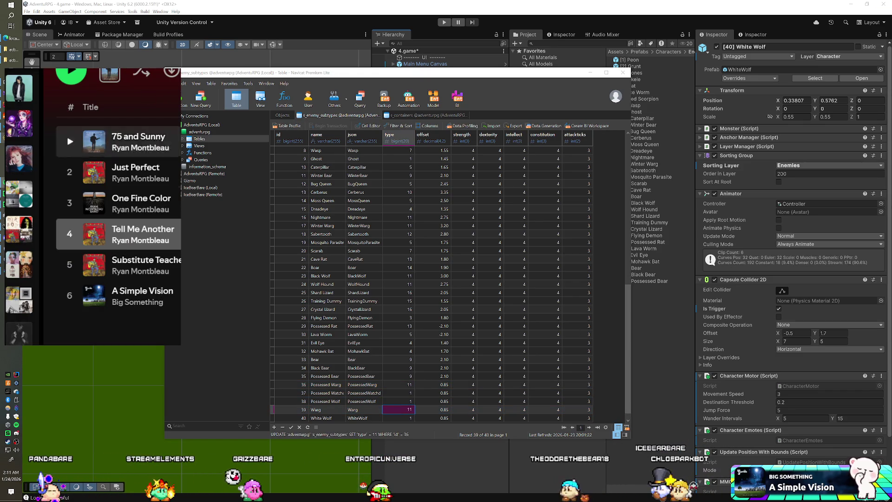
# - Start playing 'Just Perfect' by Ryan Montbleau from its track menu
pyautogui.click(137, 267)
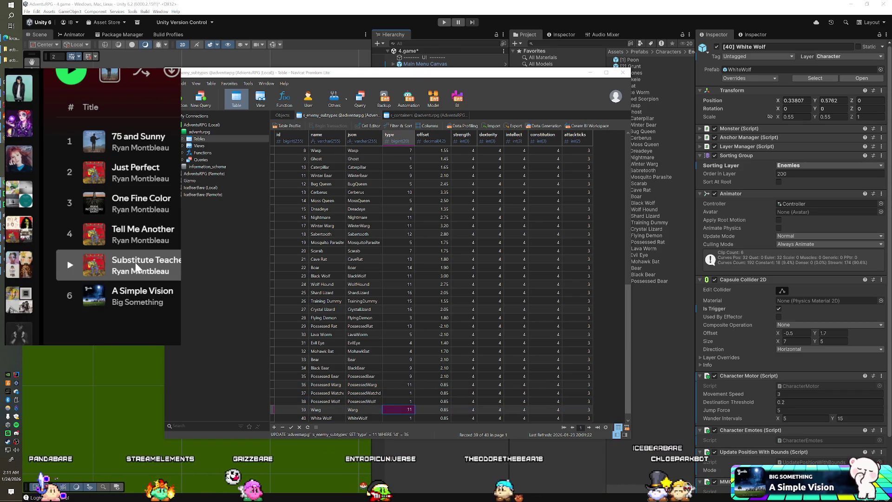
pyautogui.rightClick(143, 172)
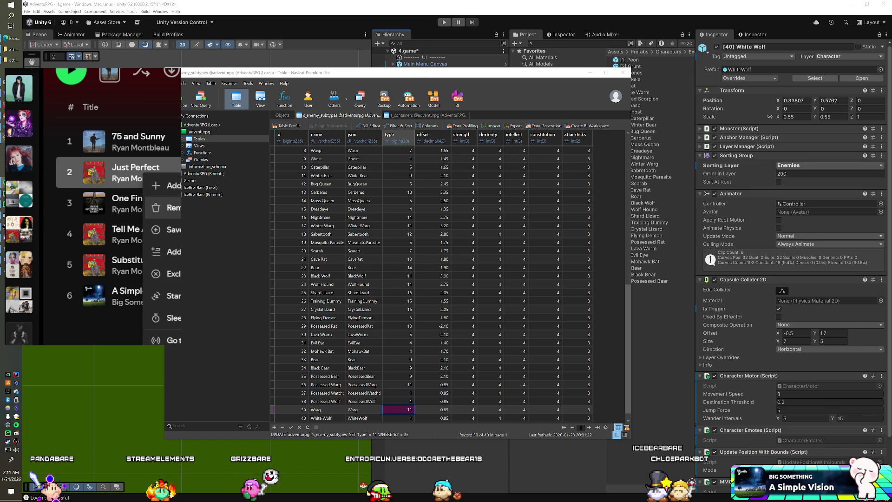
pyautogui.click(45, 240)
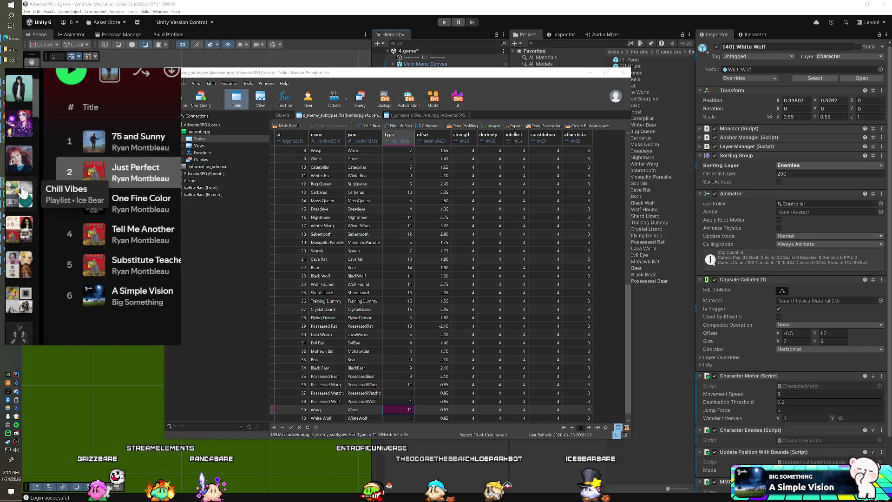
# - Browse the Top O' the Morning to Ya and About To Make You Feel playlists, then open the Sometimes playlist
pyautogui.scroll(-5, 23, 154)
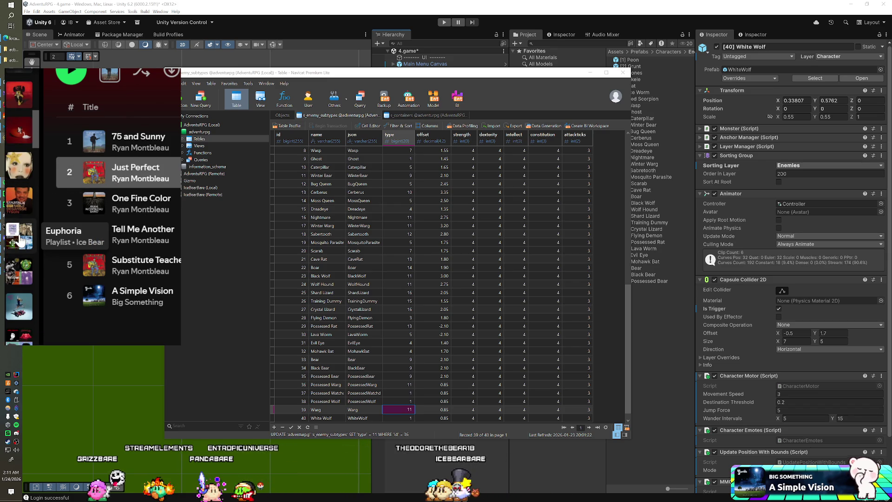
pyautogui.click(11, 274)
pyautogui.click(19, 310)
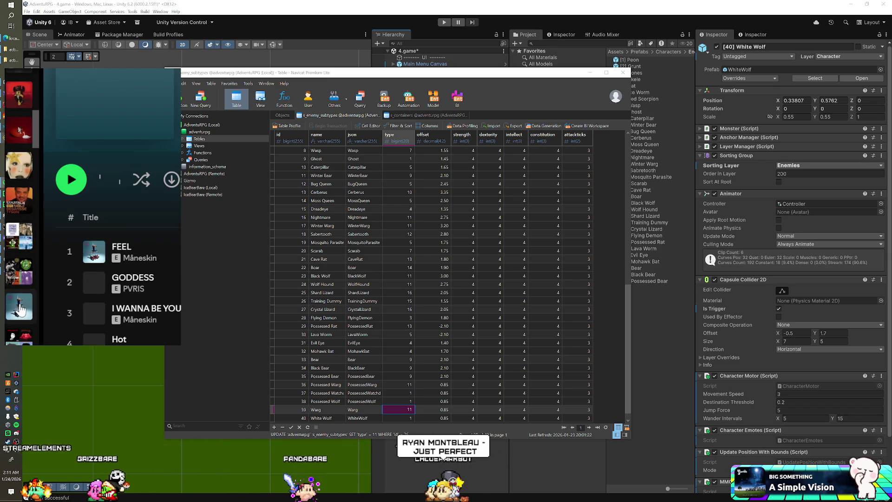
pyautogui.scroll(-5, 157, 285)
pyautogui.scroll(-5, 165, 293)
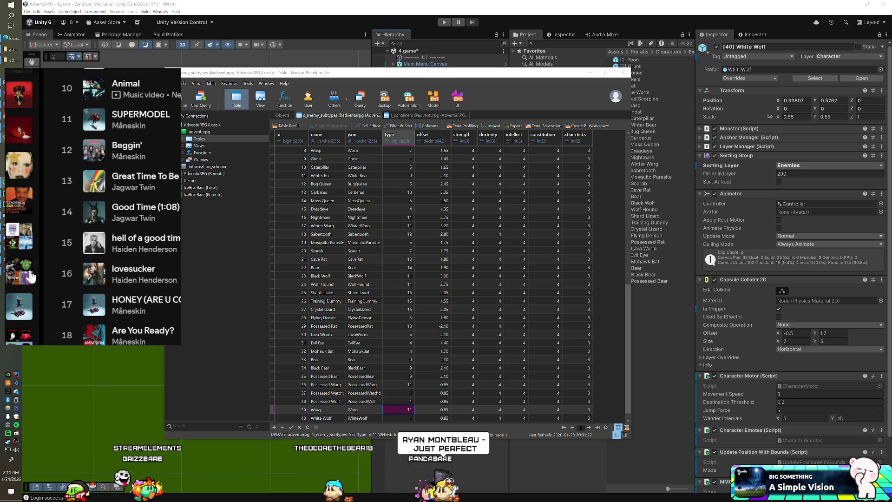
pyautogui.scroll(-1, 14, 321)
pyautogui.scroll(-3, 14, 320)
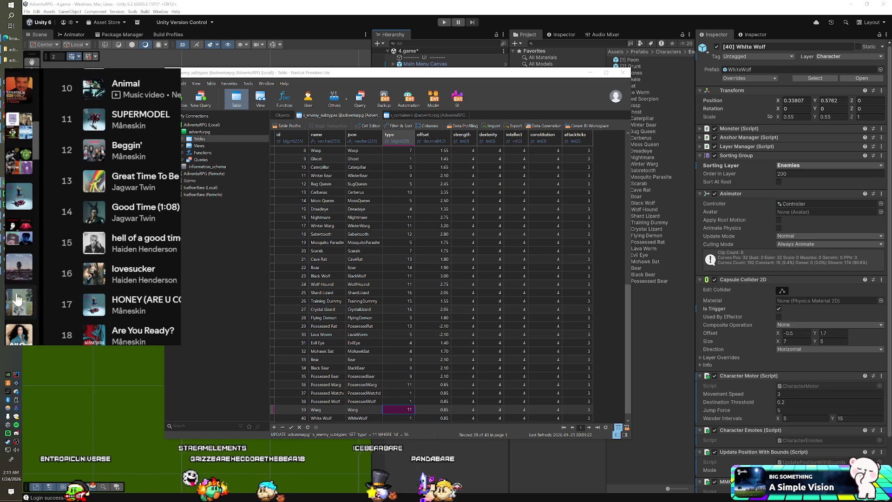
pyautogui.click(17, 230)
# - Select the track 'Sometimes' and scroll through the rest of the playlist's tracks
pyautogui.click(140, 251)
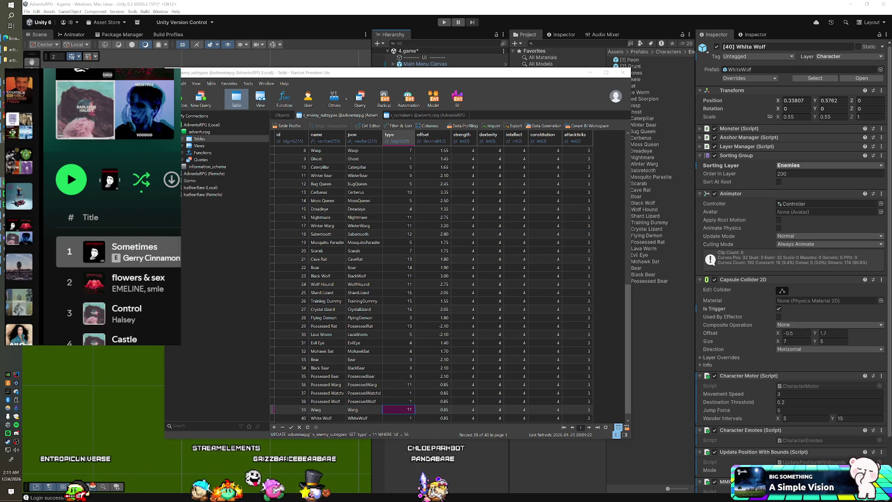
pyautogui.scroll(-3, 149, 277)
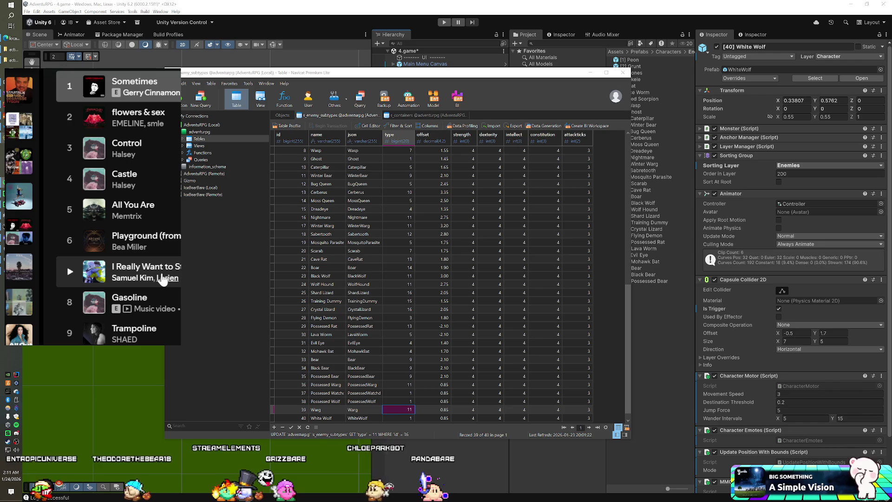
pyautogui.scroll(-3, 165, 279)
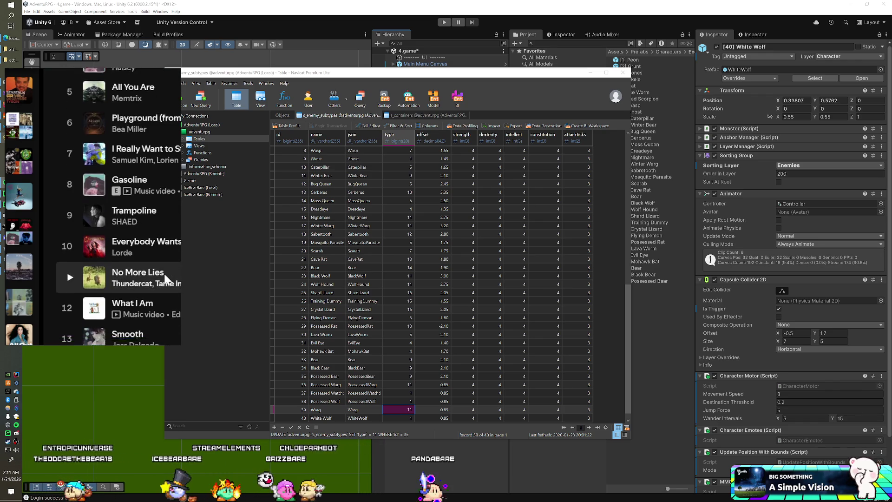
pyautogui.scroll(-3, 165, 279)
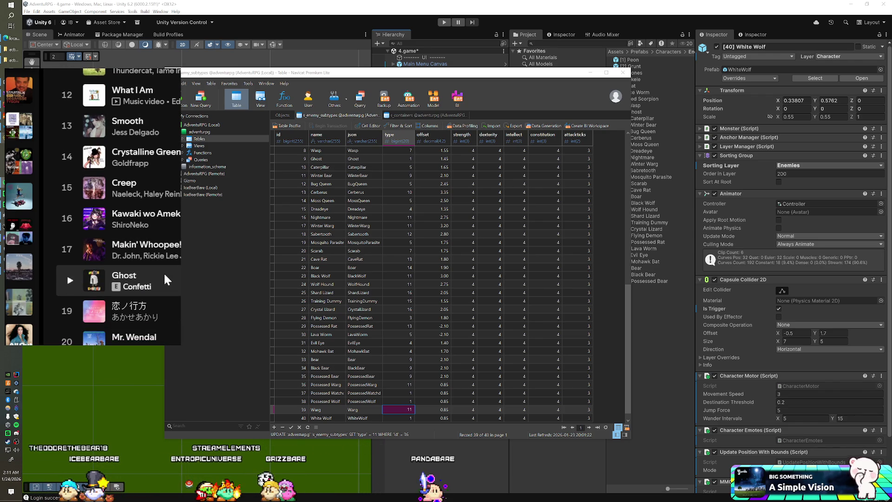
pyautogui.scroll(-2, 163, 271)
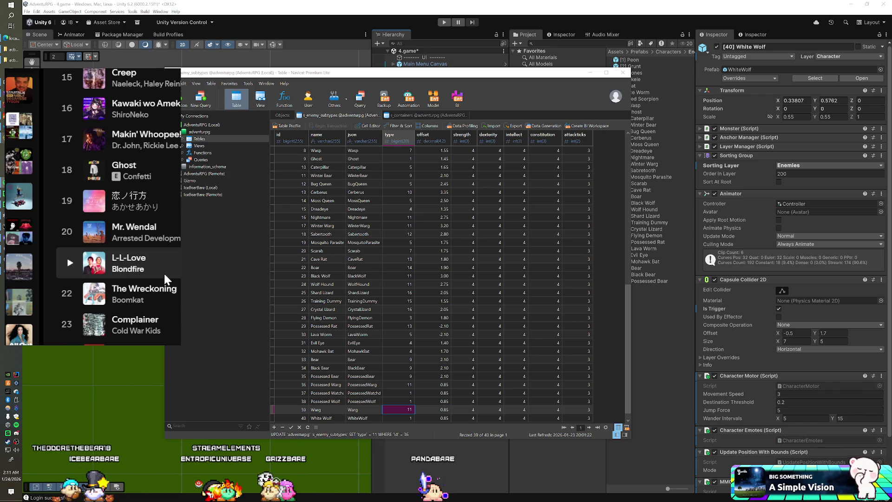
pyautogui.scroll(-2, 164, 272)
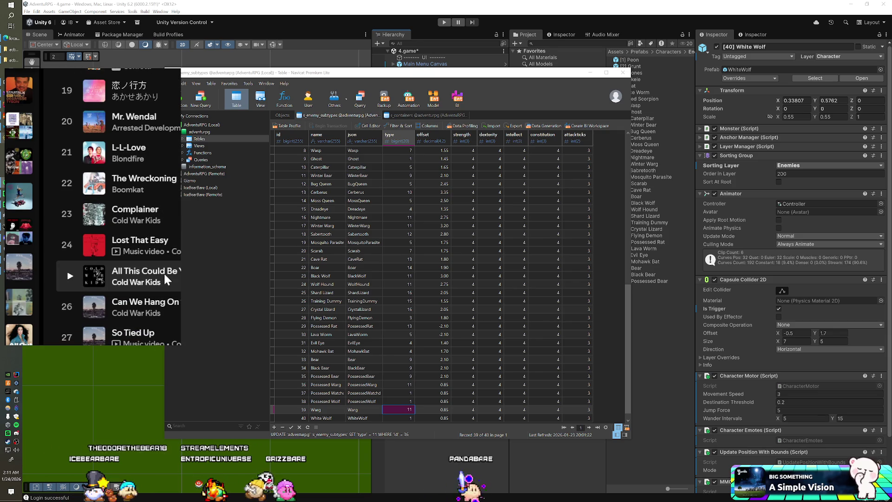
pyautogui.scroll(-3, 165, 279)
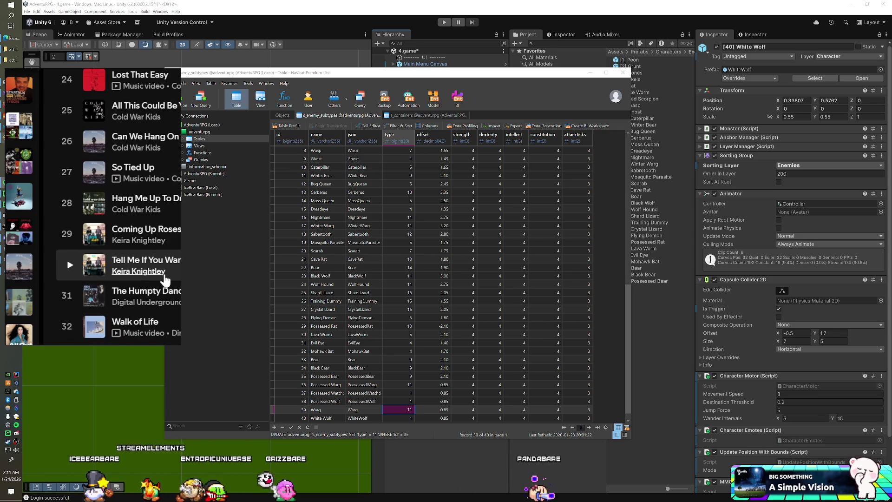
pyautogui.scroll(-3, 165, 278)
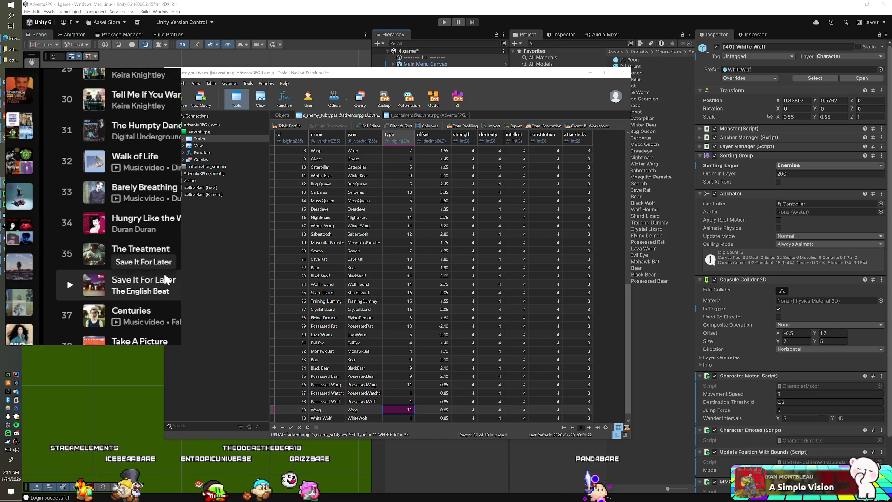
pyautogui.scroll(-3, 165, 278)
pyautogui.scroll(-6, 165, 279)
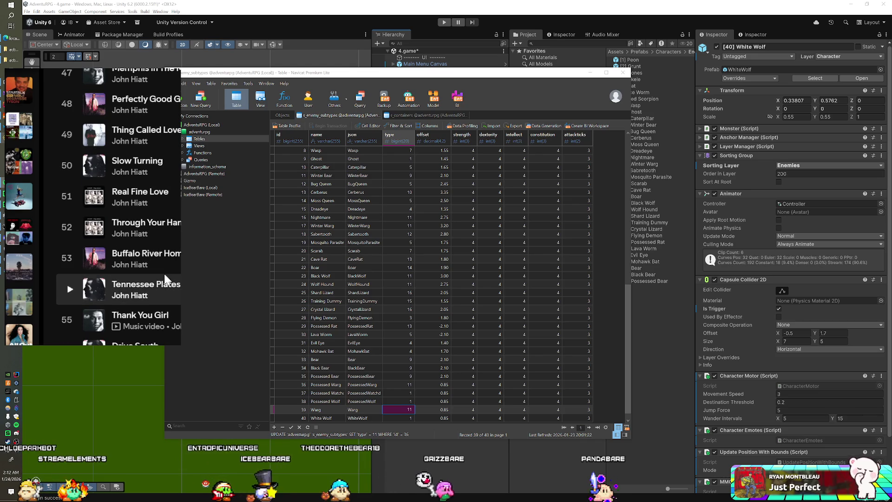
pyautogui.scroll(1, 165, 279)
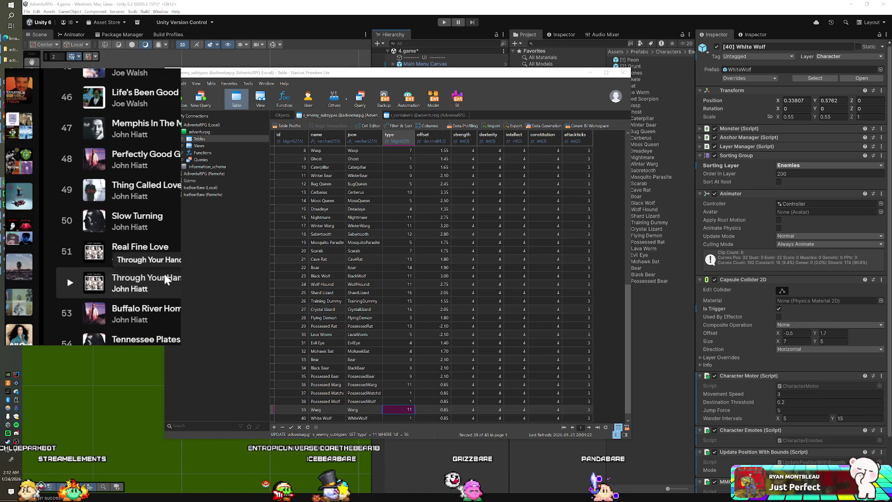